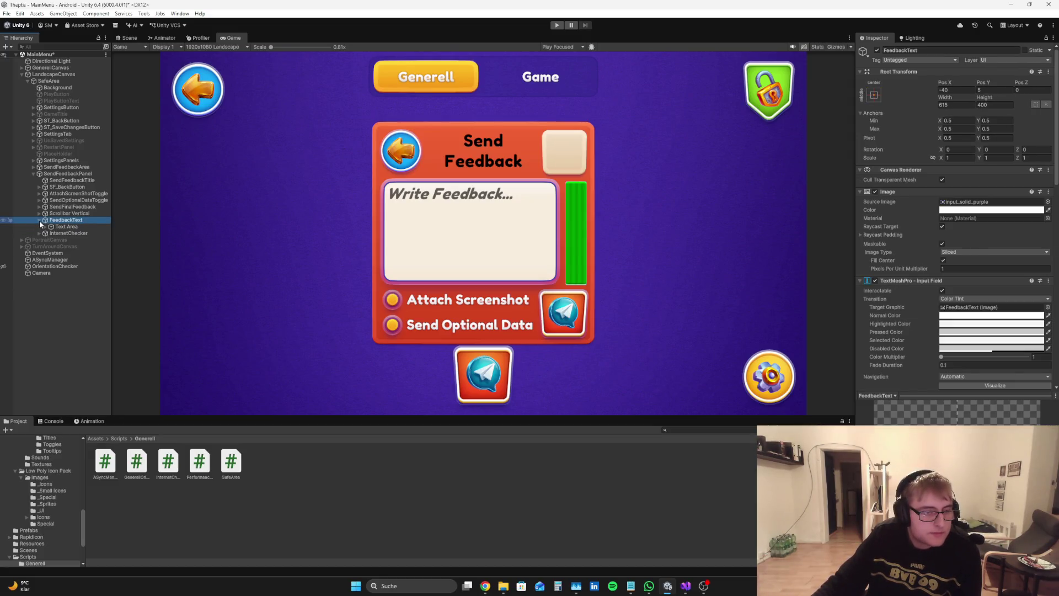
# Check FeedbackText and its Text Area, then select SendFinalFeedback to show its Image and Button components
pyautogui.click(59, 225)
pyautogui.click(60, 220)
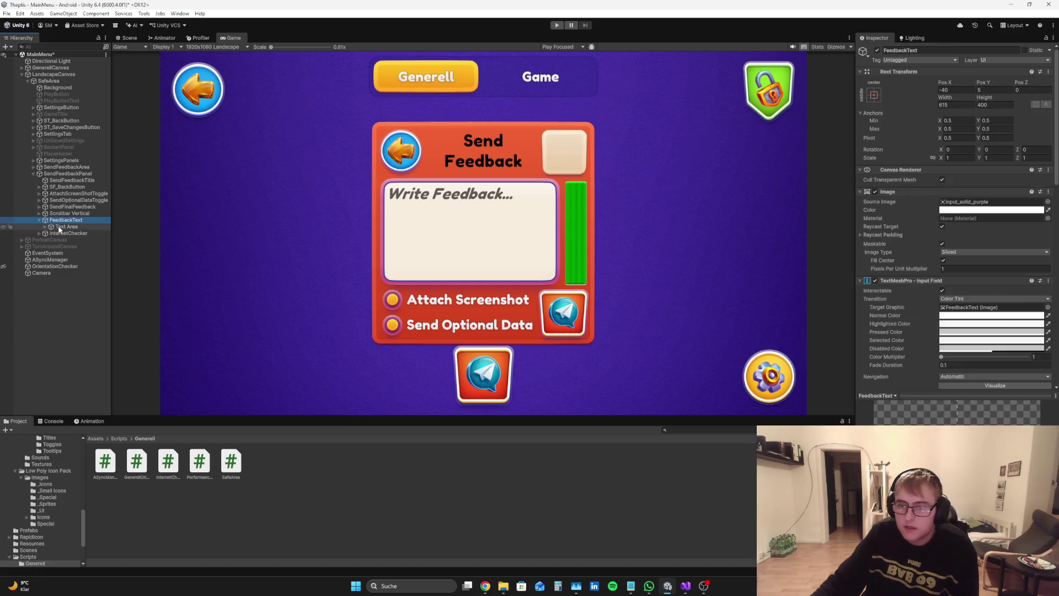
pyautogui.click(54, 313)
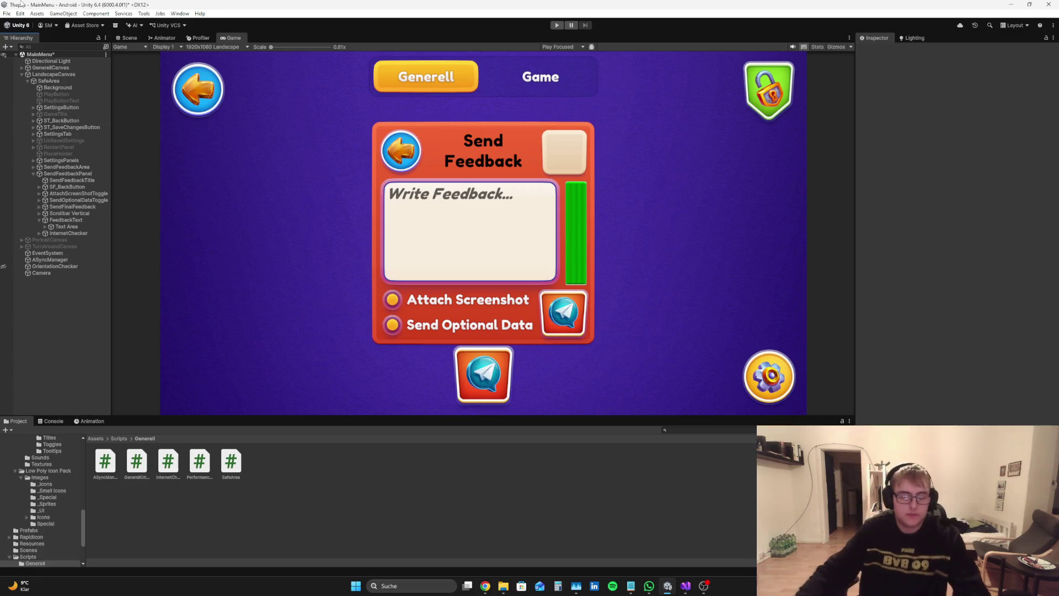
pyautogui.click(76, 221)
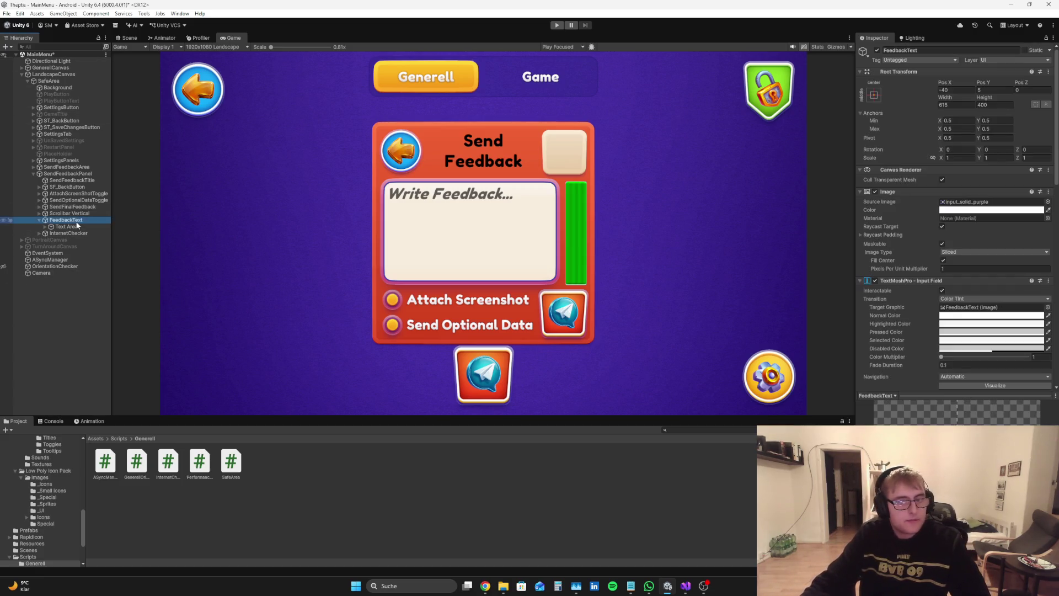
pyautogui.click(38, 220)
pyautogui.click(54, 207)
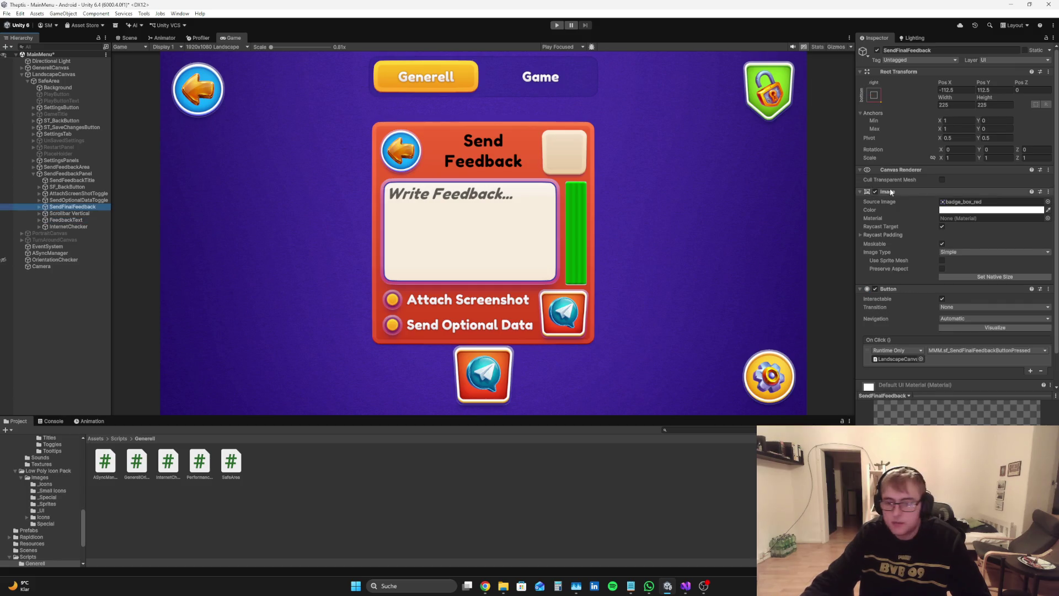
# Tint the SendFinalFeedback image grey with red set to 100 (hex 646666)
pyautogui.click(971, 210)
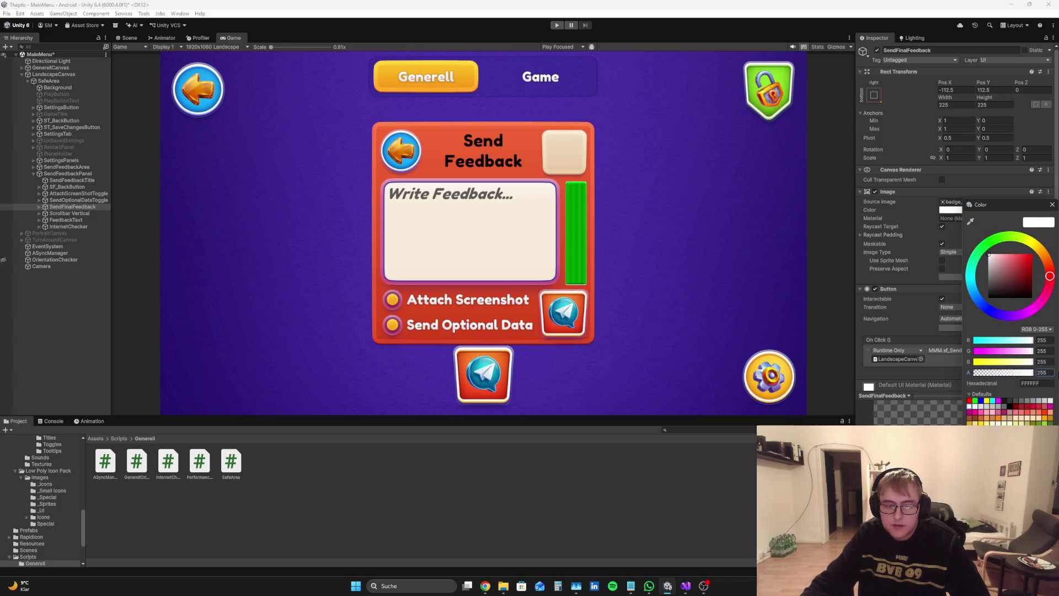
pyautogui.moveTo(1001, 269)
pyautogui.mouseDown()
pyautogui.moveTo(986, 299)
pyautogui.moveTo(977, 280)
pyautogui.mouseUp()
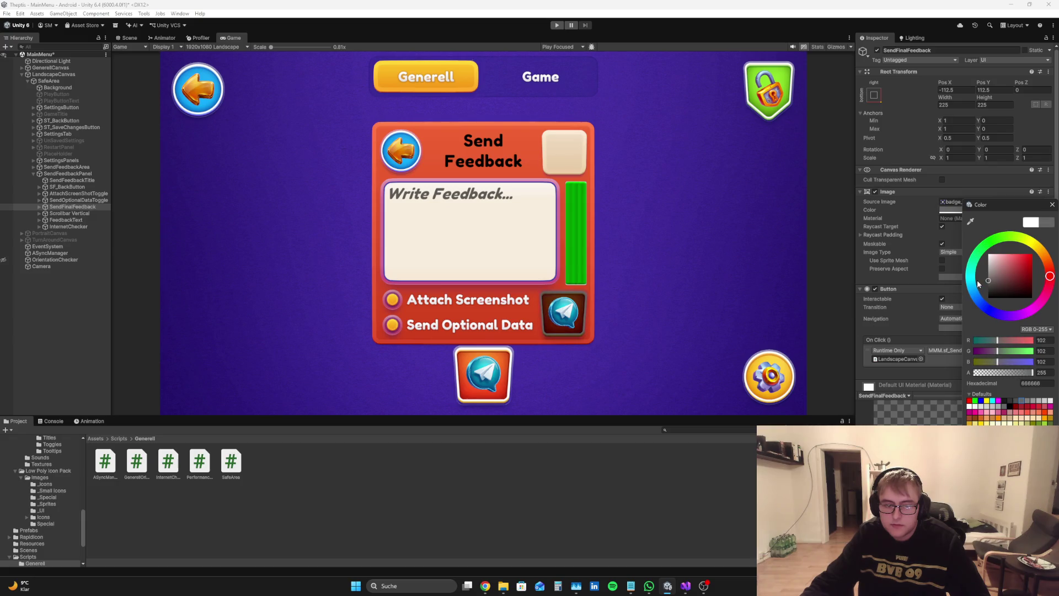
pyautogui.click(1041, 340)
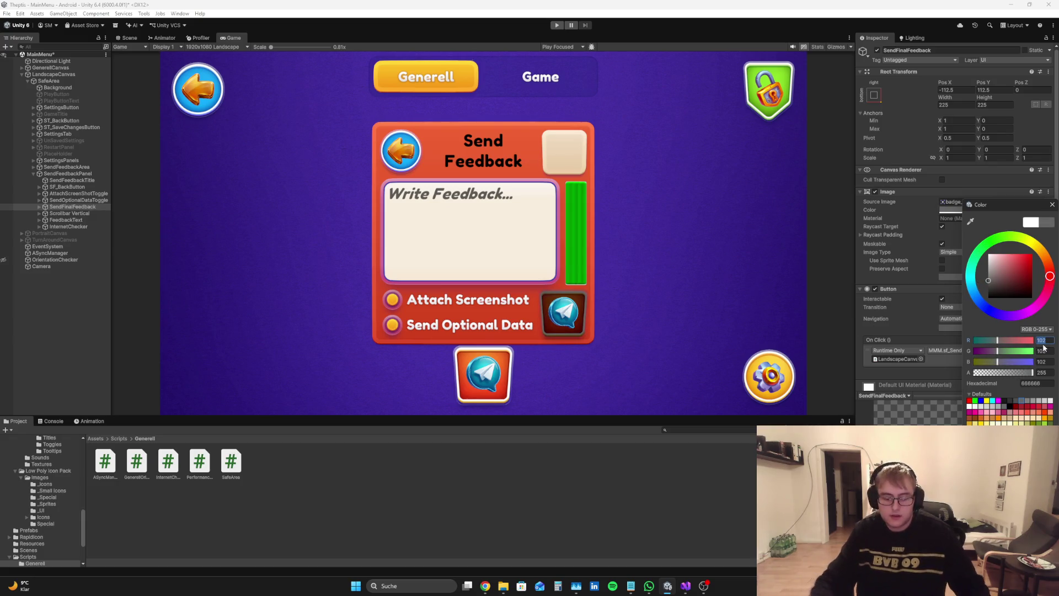
pyautogui.write('100')
pyautogui.click(1050, 351)
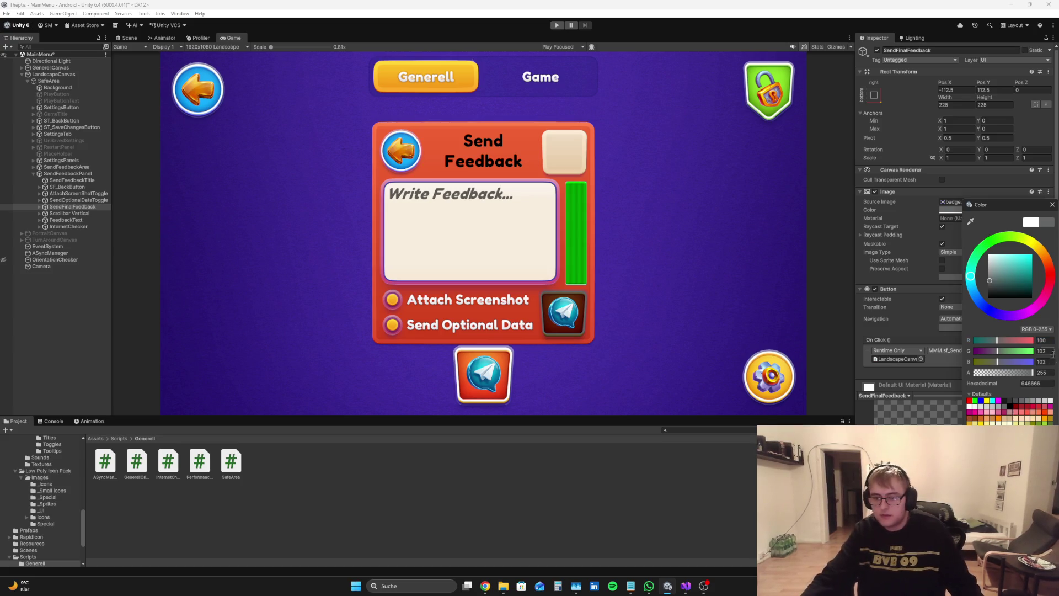
pyautogui.hotkey('alt', 'Tab')
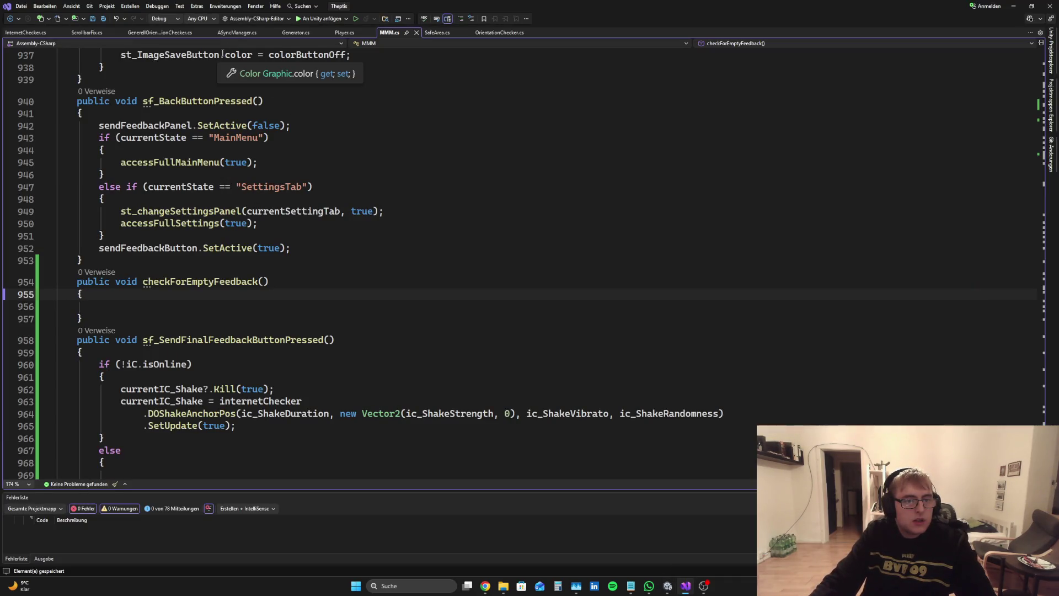
# Scroll up through MMM.cs, then go through Chrome and Visual Studio back to Unity
pyautogui.scroll(4, 1039, 407)
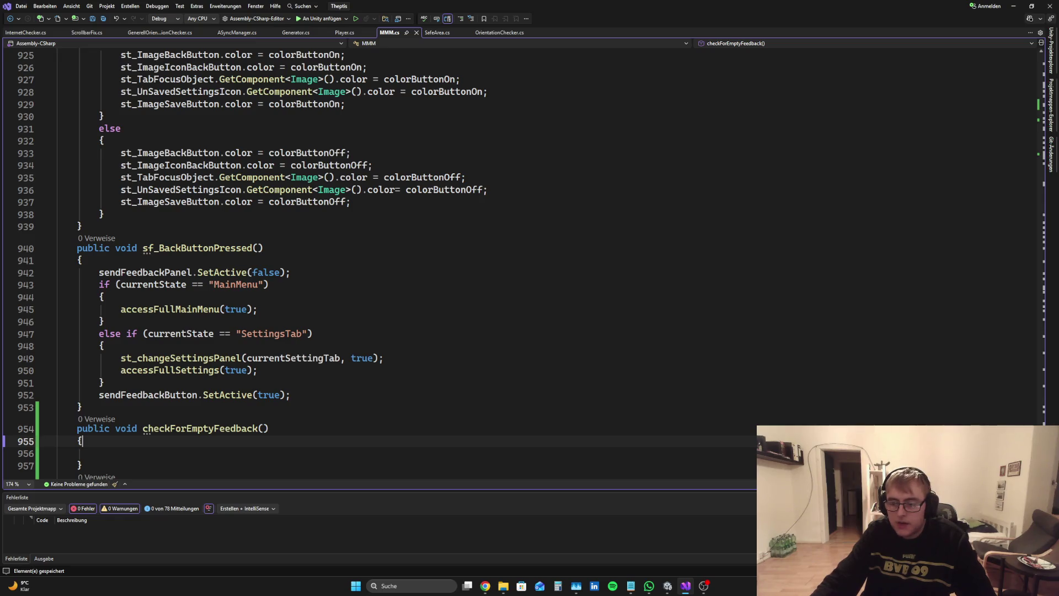
pyautogui.scroll(18, 1039, 407)
pyautogui.moveTo(1039, 407)
pyautogui.mouseDown()
pyautogui.moveTo(1026, 185)
pyautogui.moveTo(1044, 88)
pyautogui.moveTo(1054, 219)
pyautogui.mouseUp()
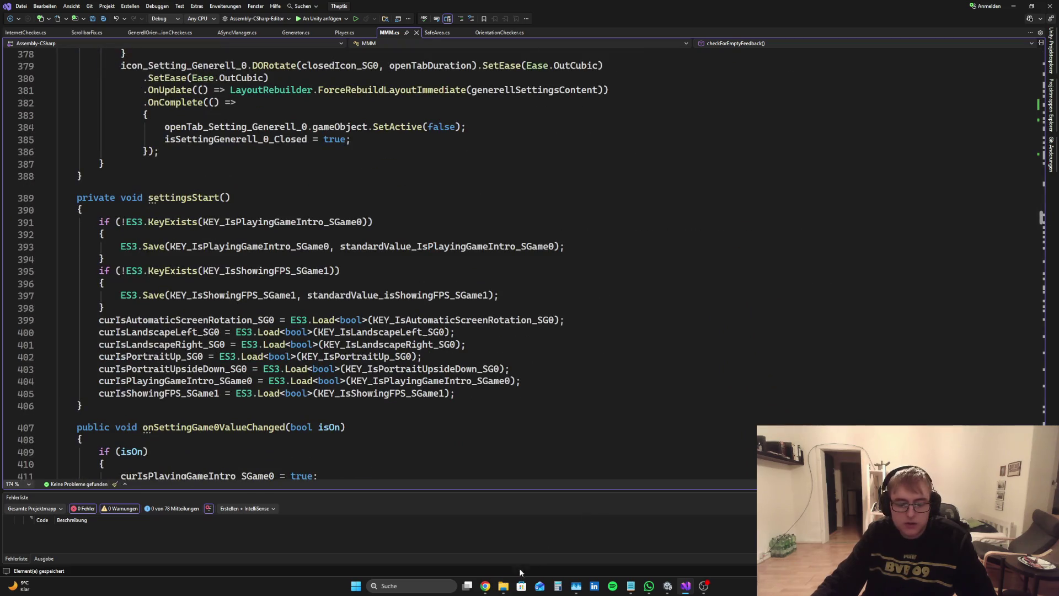
pyautogui.click(486, 586)
pyautogui.click(685, 586)
pyautogui.click(669, 587)
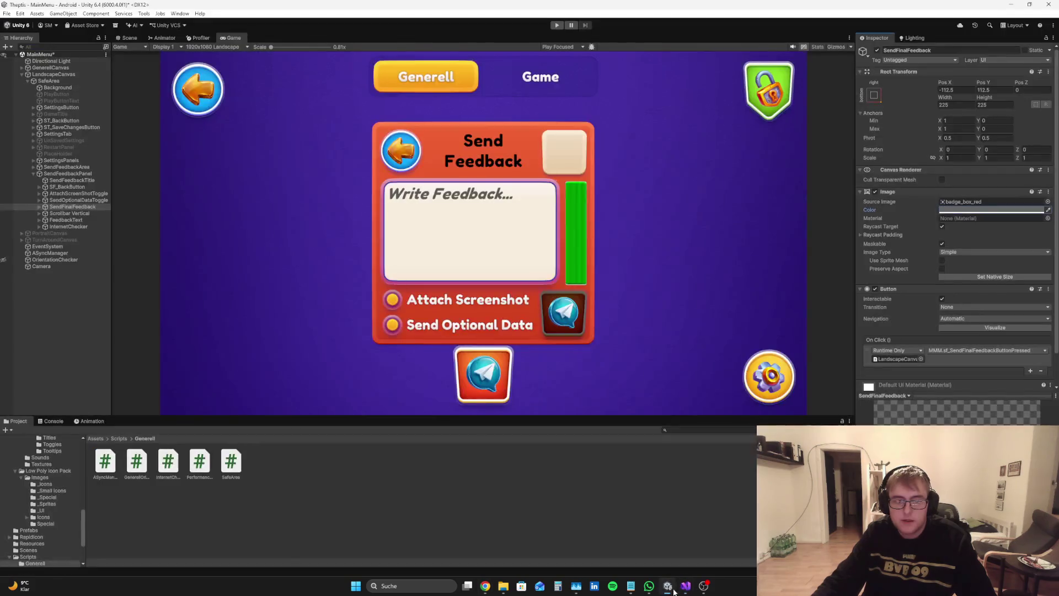
# Preview a grey tint on the SendFeedbackIcon image, then reset its colour to white
pyautogui.click(39, 207)
pyautogui.click(74, 213)
pyautogui.click(950, 210)
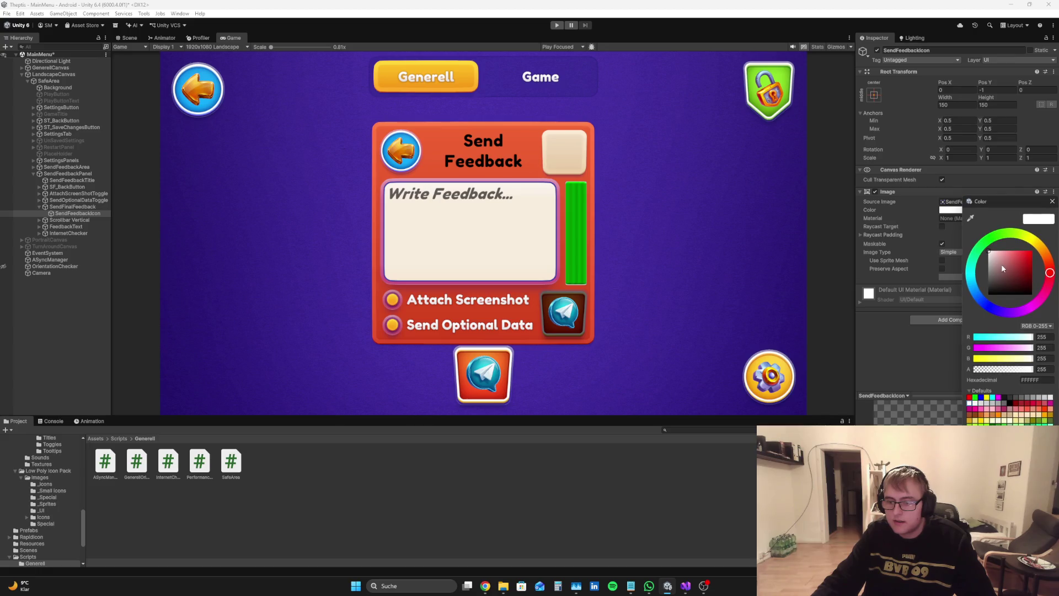
pyautogui.moveTo(1003, 269); pyautogui.dragTo(985, 275)
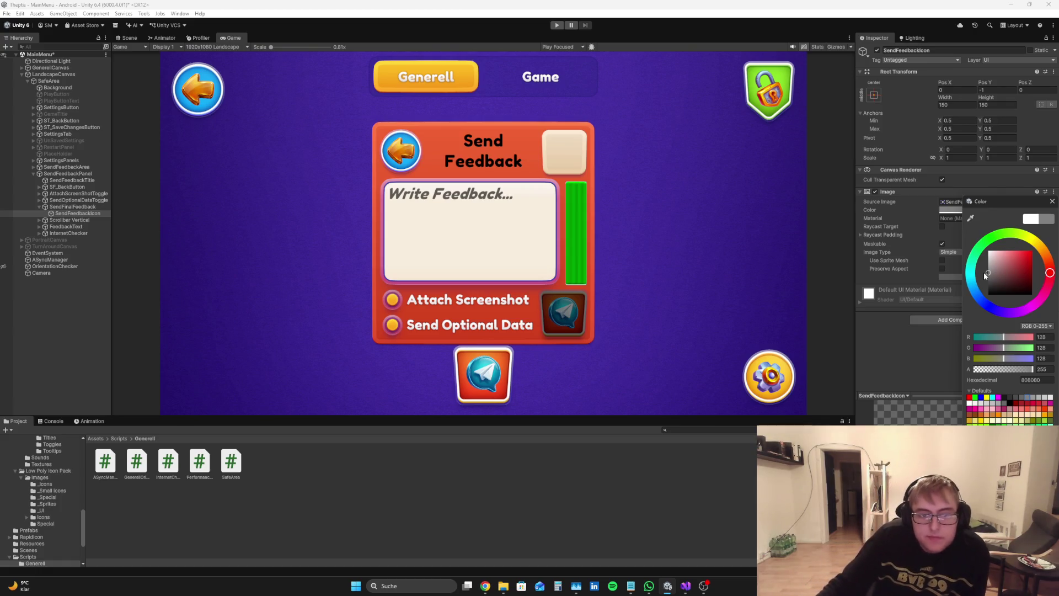
pyautogui.moveTo(985, 276); pyautogui.dragTo(988, 250)
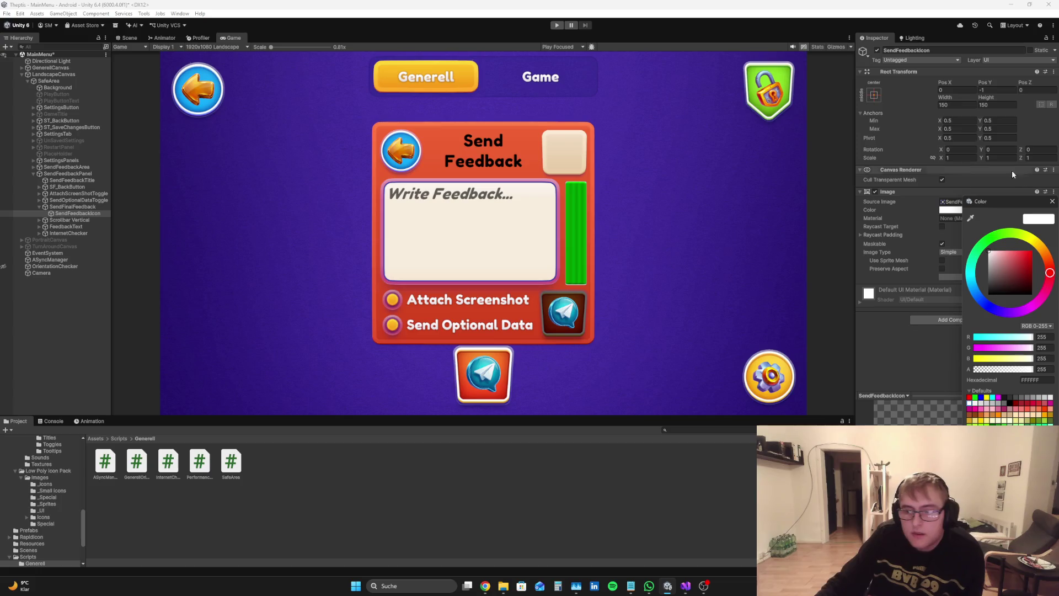
pyautogui.click(1052, 202)
pyautogui.click(62, 337)
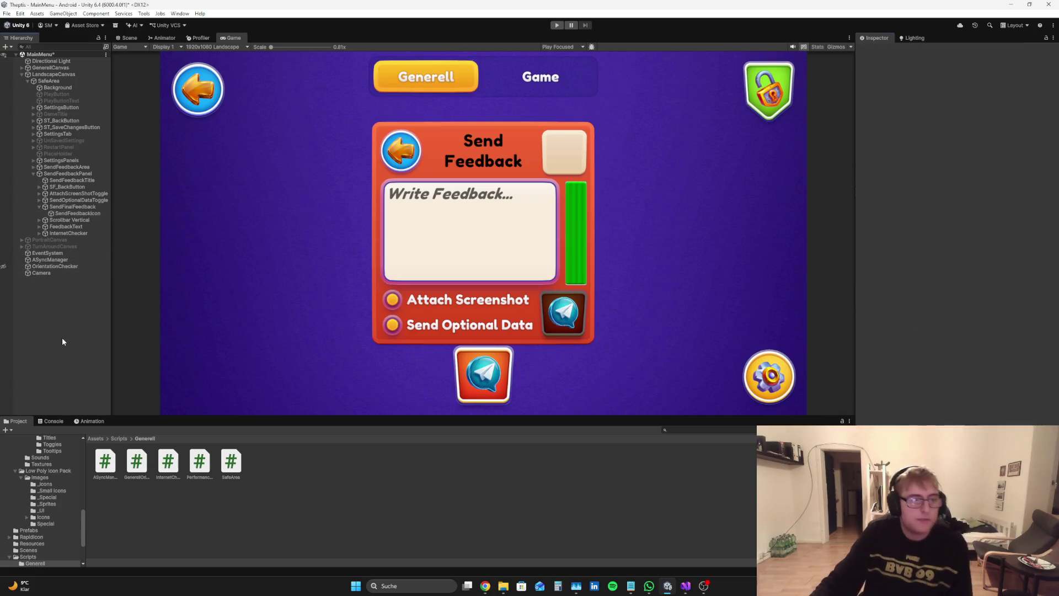
pyautogui.click(688, 585)
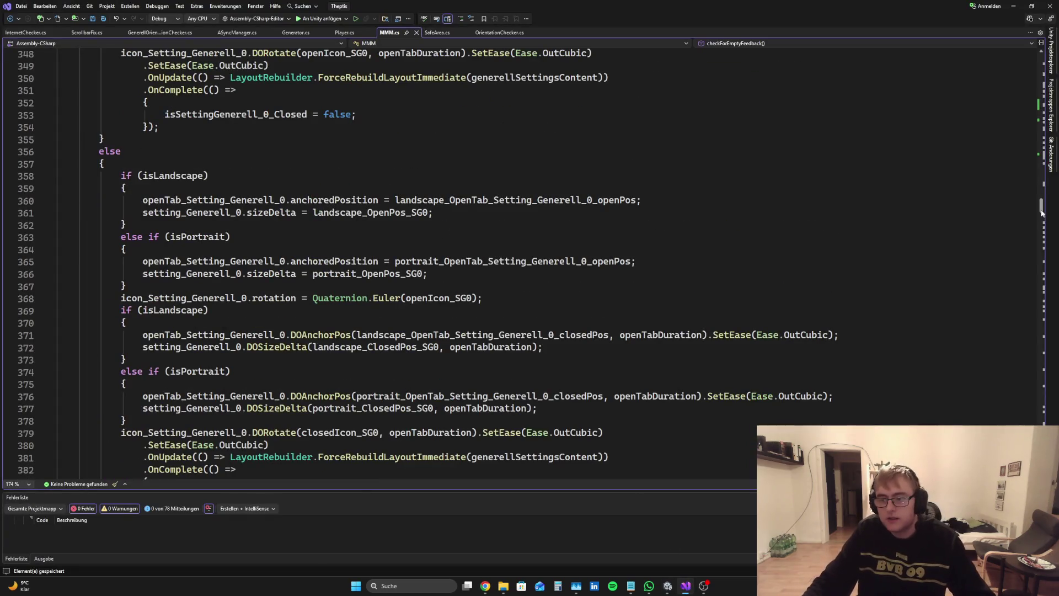
# Add a [SerializeField] private Image imageSendFinalFeedbackButton field after the sendOptionalDateToggle line
pyautogui.moveTo(1042, 212); pyautogui.dragTo(1046, 9)
pyautogui.scroll(-15, 359, 200)
pyautogui.scroll(5, 359, 200)
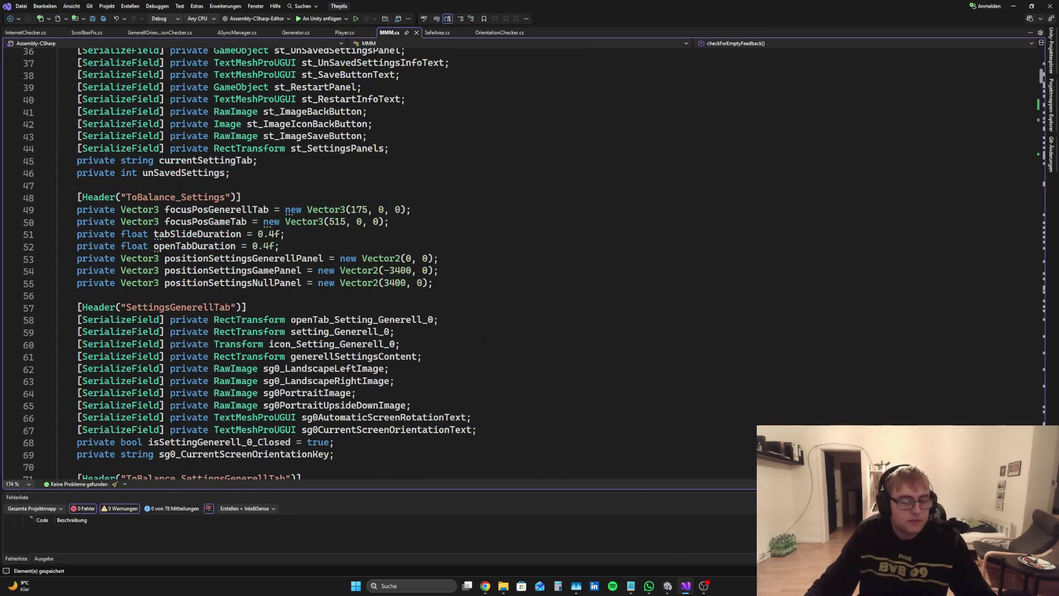
pyautogui.scroll(-8, 369, 218)
pyautogui.scroll(-7, 324, 251)
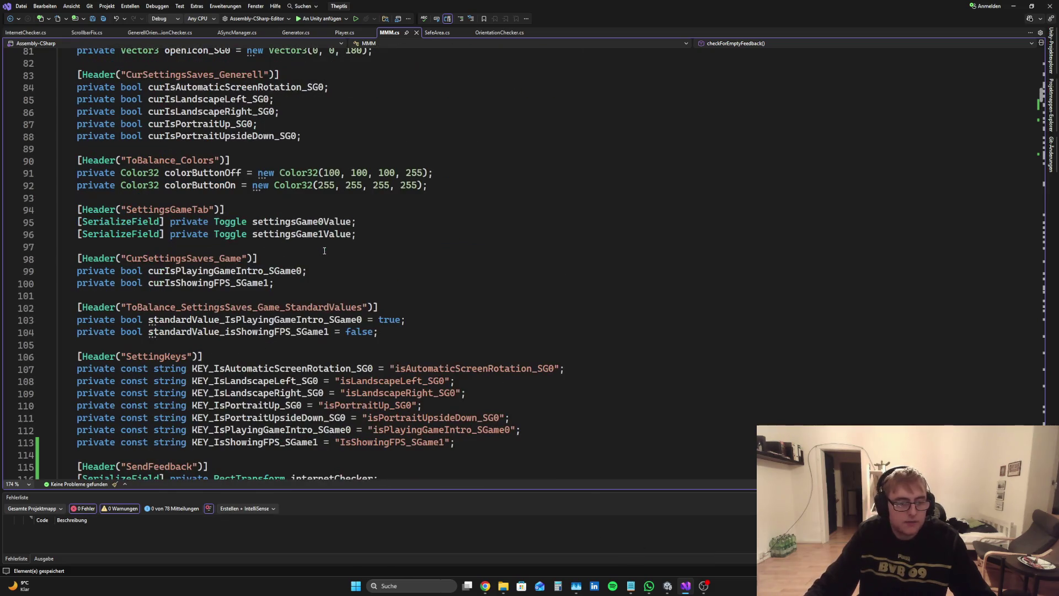
pyautogui.scroll(-6, 318, 268)
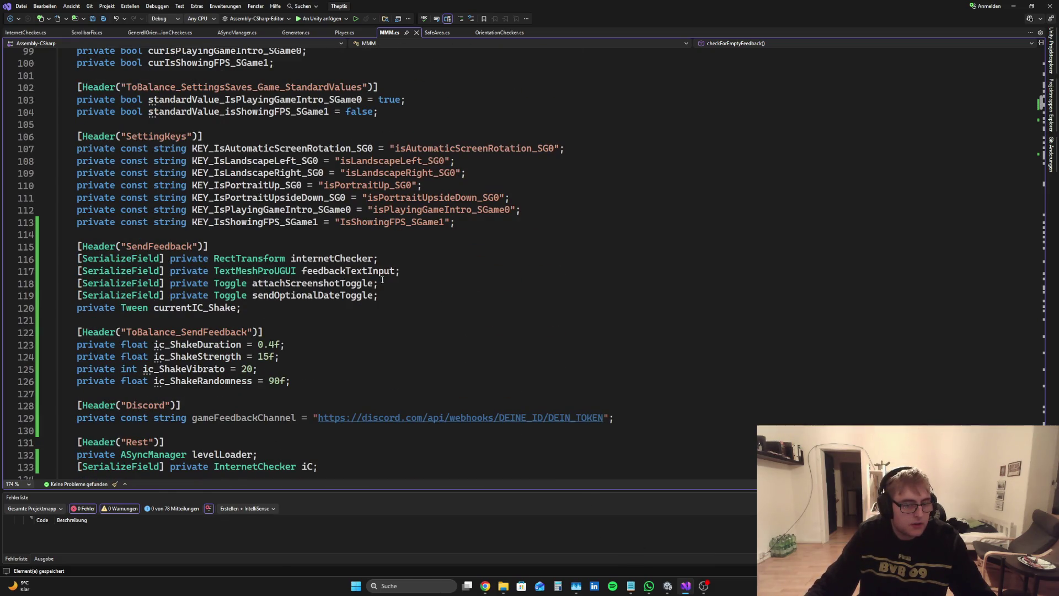
pyautogui.click(396, 298)
pyautogui.press('Return')
pyautogui.write('Se')
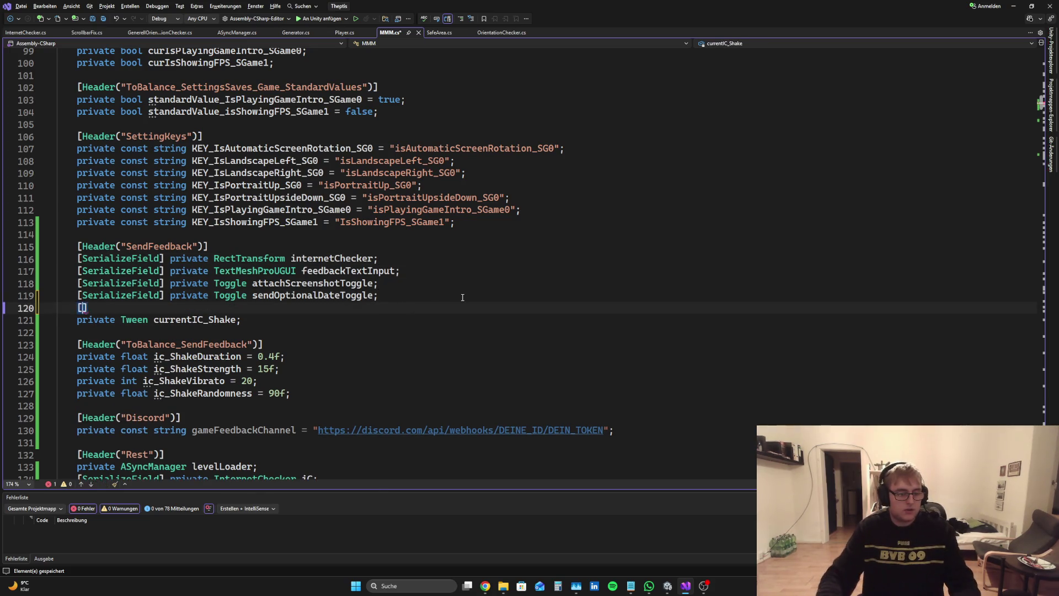
pyautogui.press('Tab')
pyautogui.write('private ')
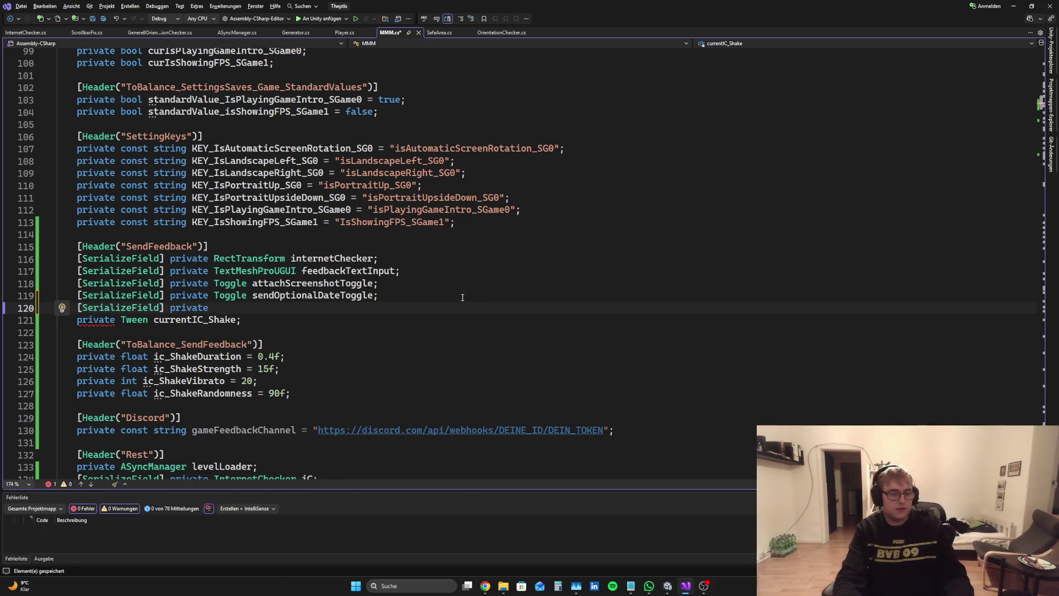
pyautogui.write('Image ')
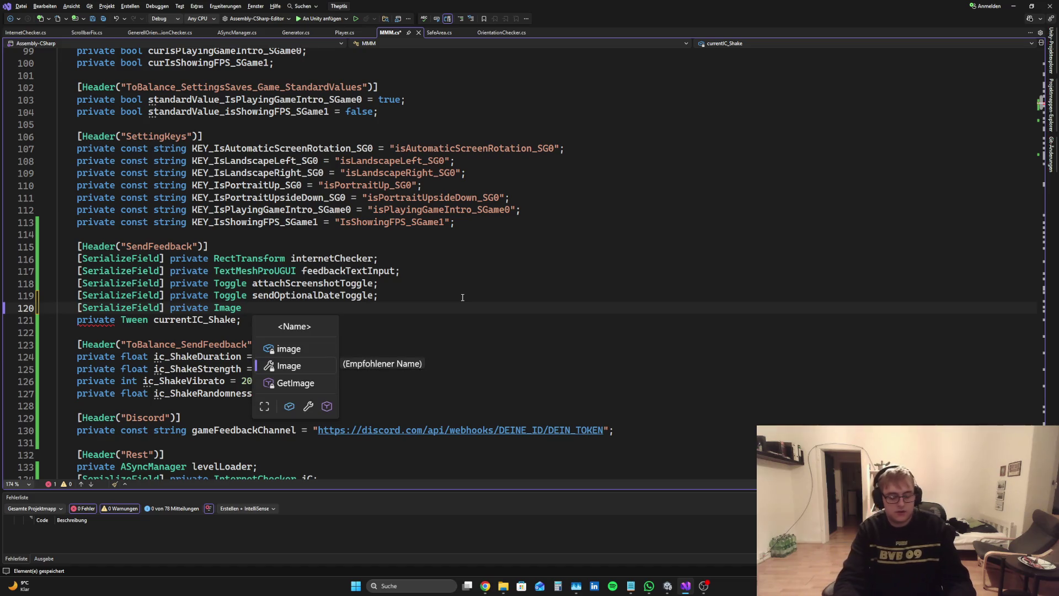
pyautogui.write('send')
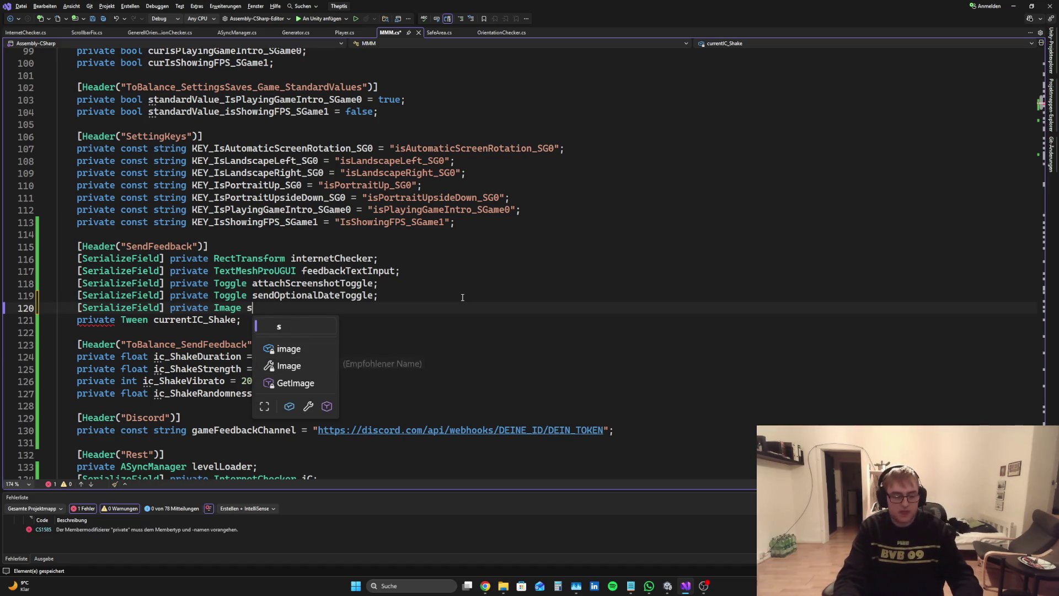
pyautogui.press('BackSpace')
pyautogui.write('image')
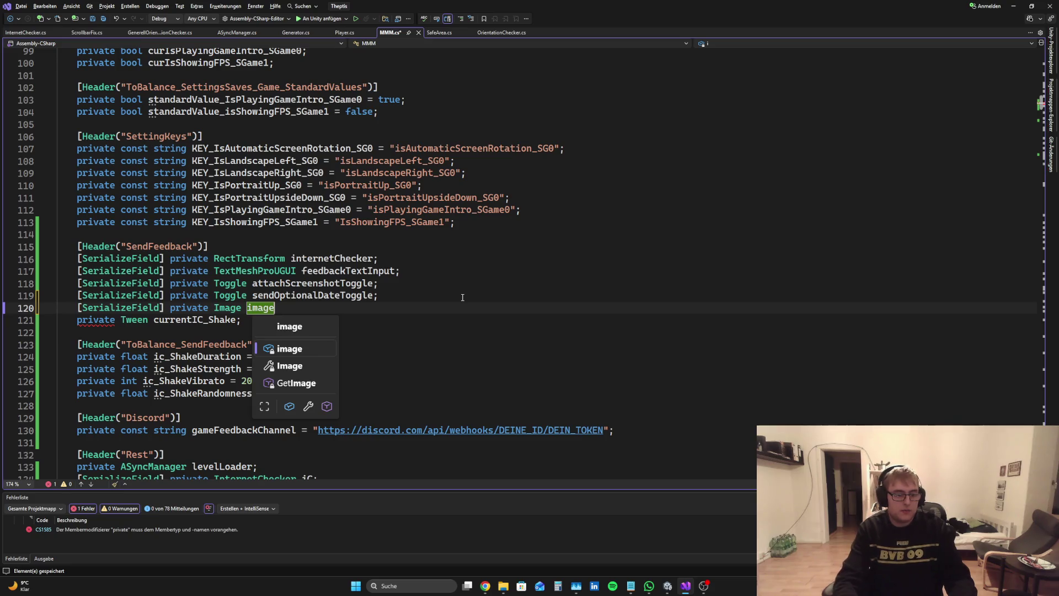
pyautogui.write('Senmd')
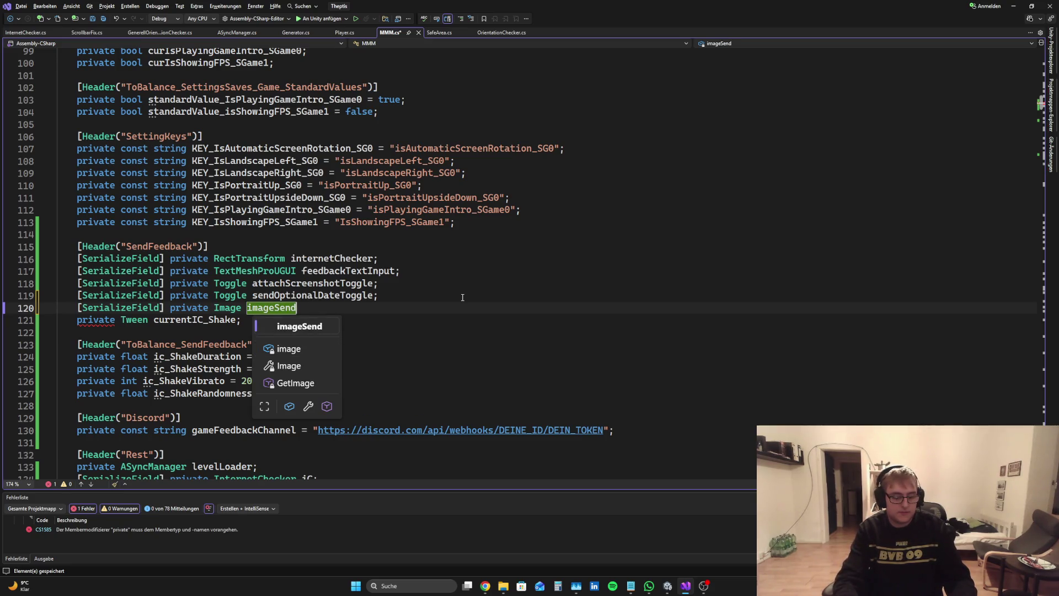
pyautogui.write('FinalFee')
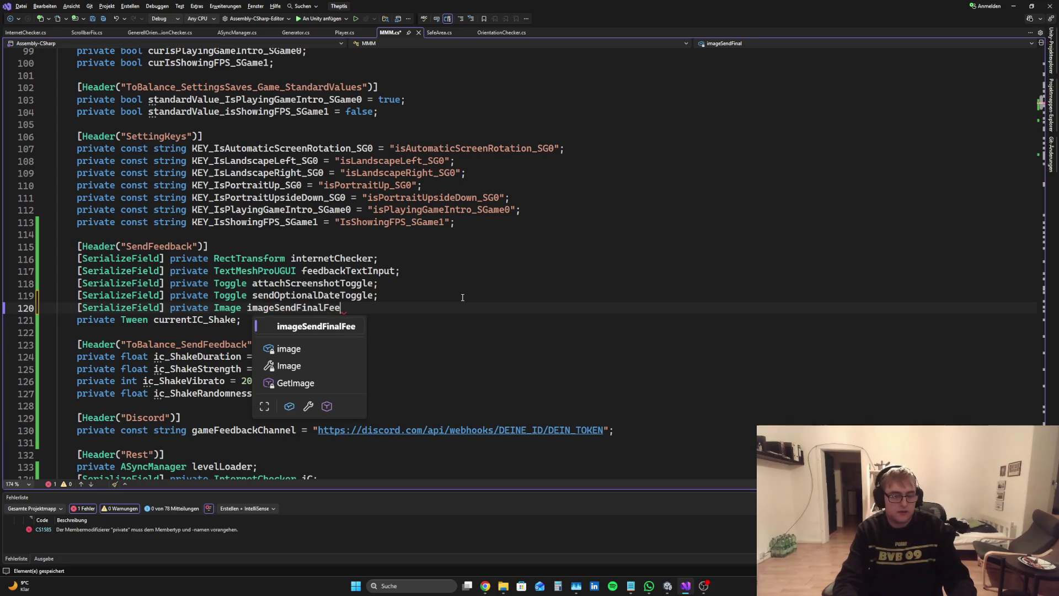
pyautogui.write('dbackButton;')
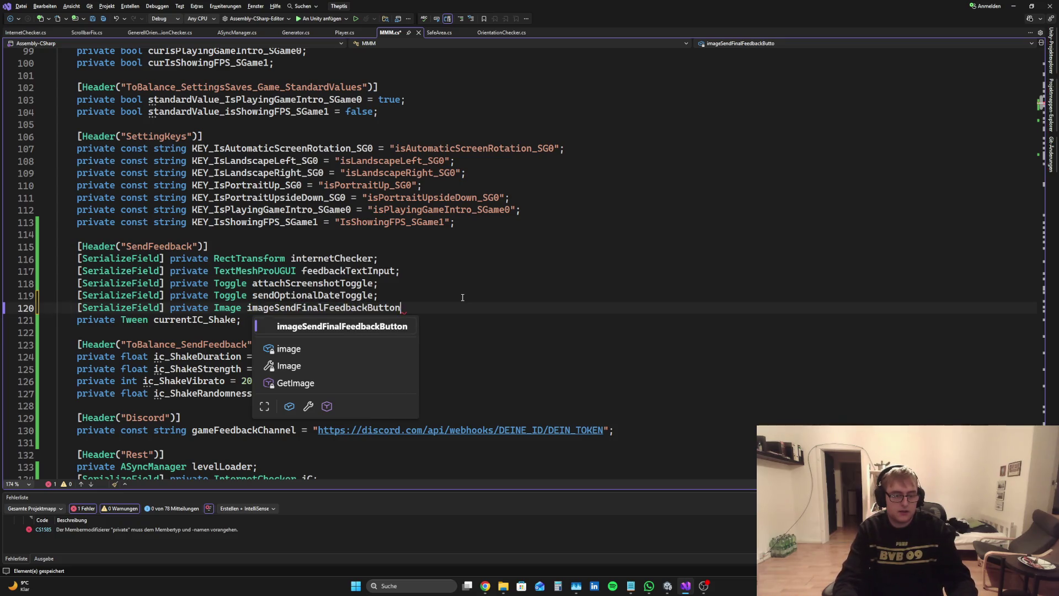
# Declare a second serialized Image field, imageSendFinalFeedbackIcon, below it
pyautogui.press('Return')
pyautogui.write('Se')
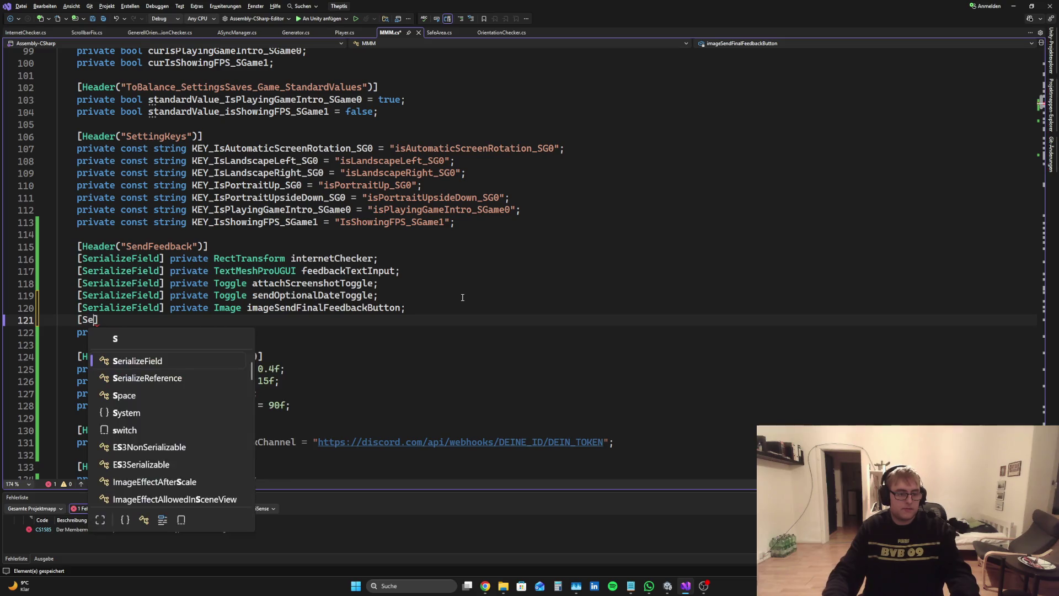
pyautogui.press('Tab')
pyautogui.write('] private Imagfe')
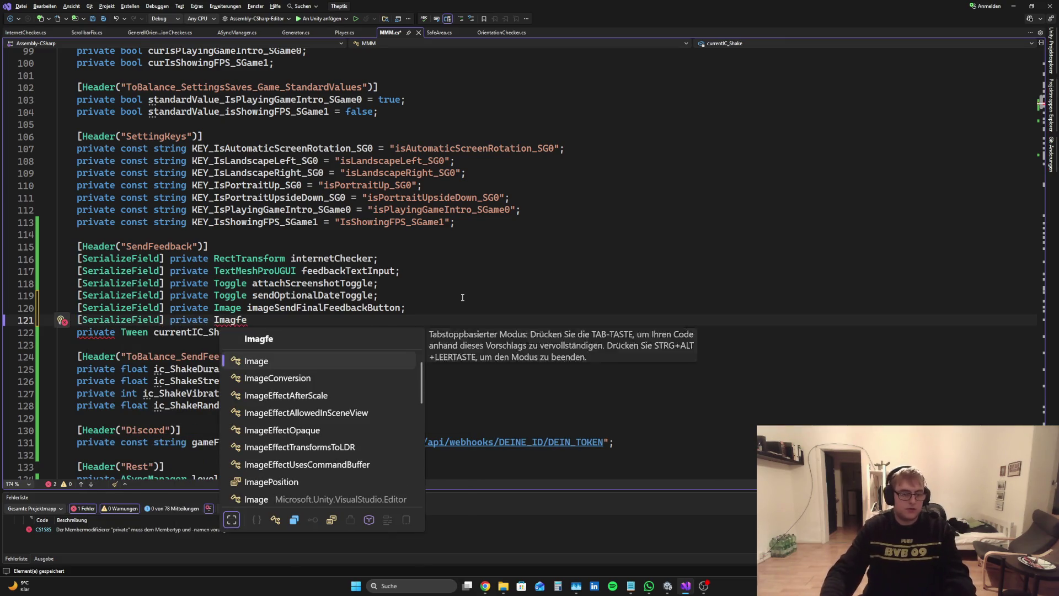
pyautogui.press('BackSpace')
pyautogui.press('BackSpace')
pyautogui.write('e imageSendFinal')
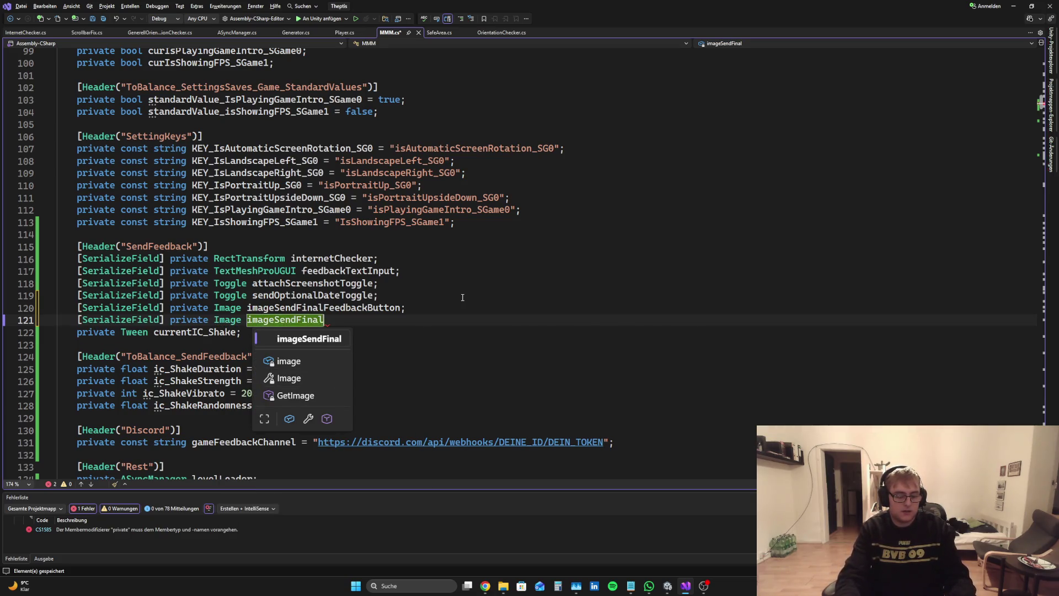
pyautogui.write('FeedbackIcon;')
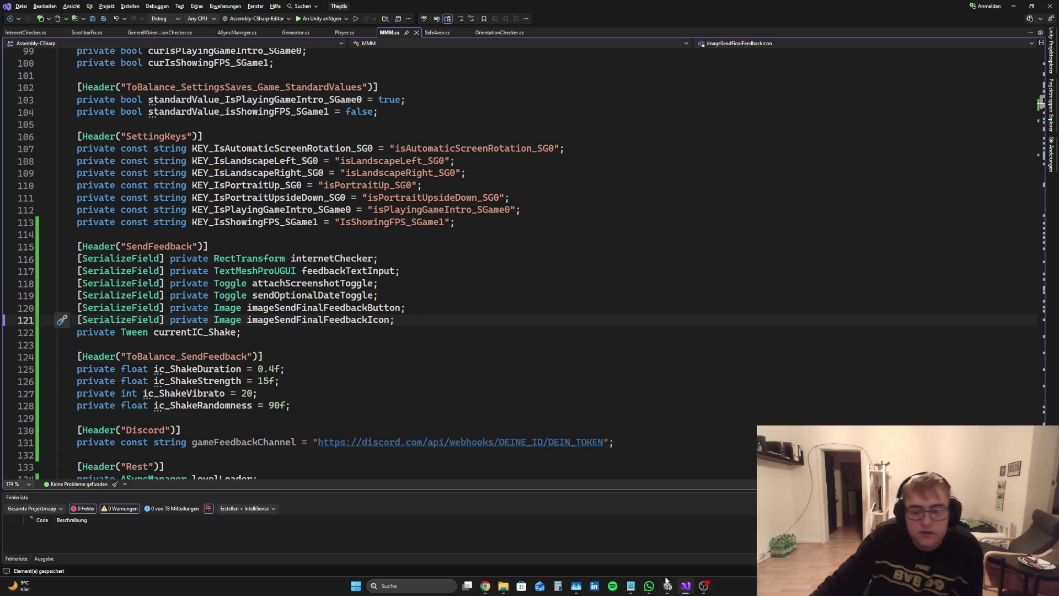
pyautogui.moveTo(667, 586)
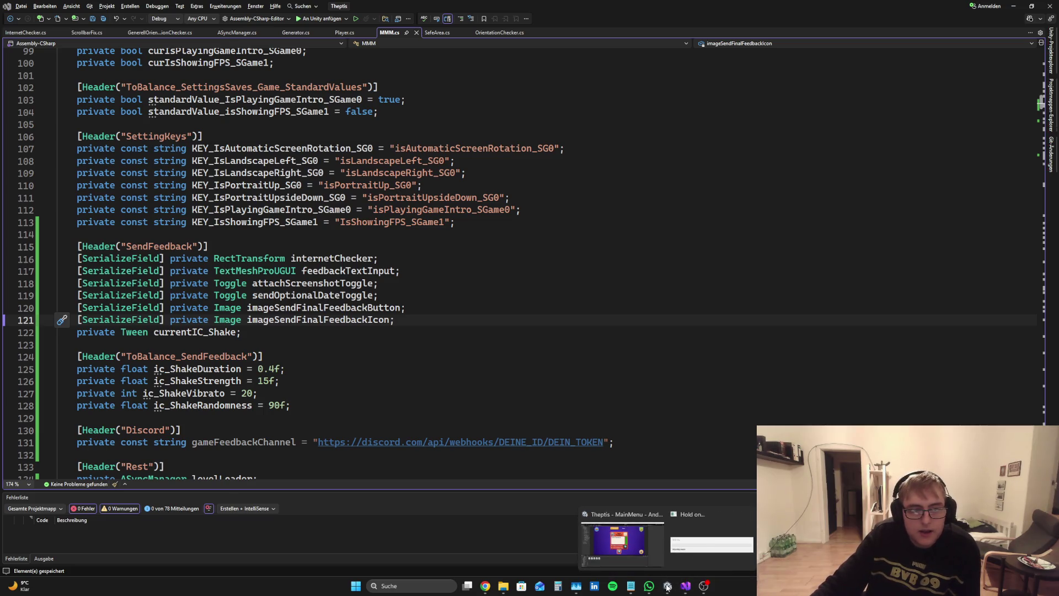
# In Unity, inspect SendFeedbackPanel and LandscapeCanvas's MMM script fields
pyautogui.click(621, 540)
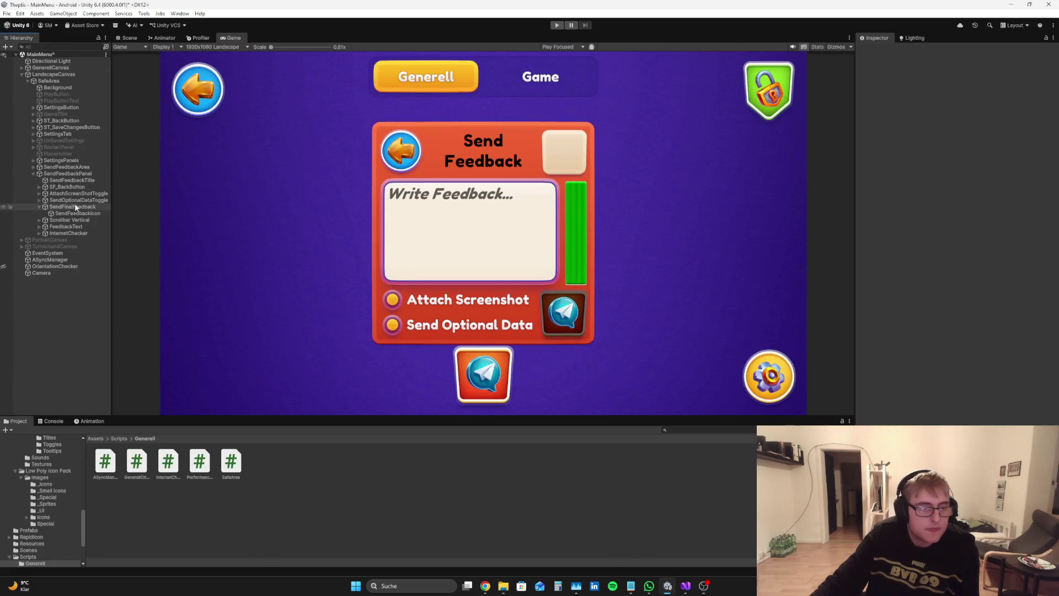
pyautogui.click(78, 174)
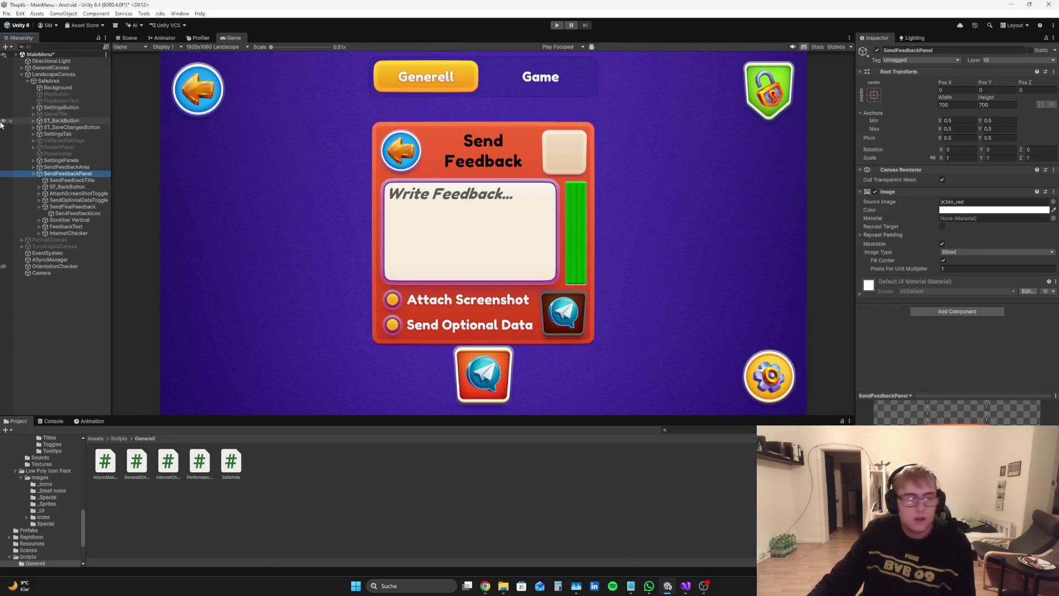
pyautogui.click(54, 74)
pyautogui.scroll(-5, 1031, 352)
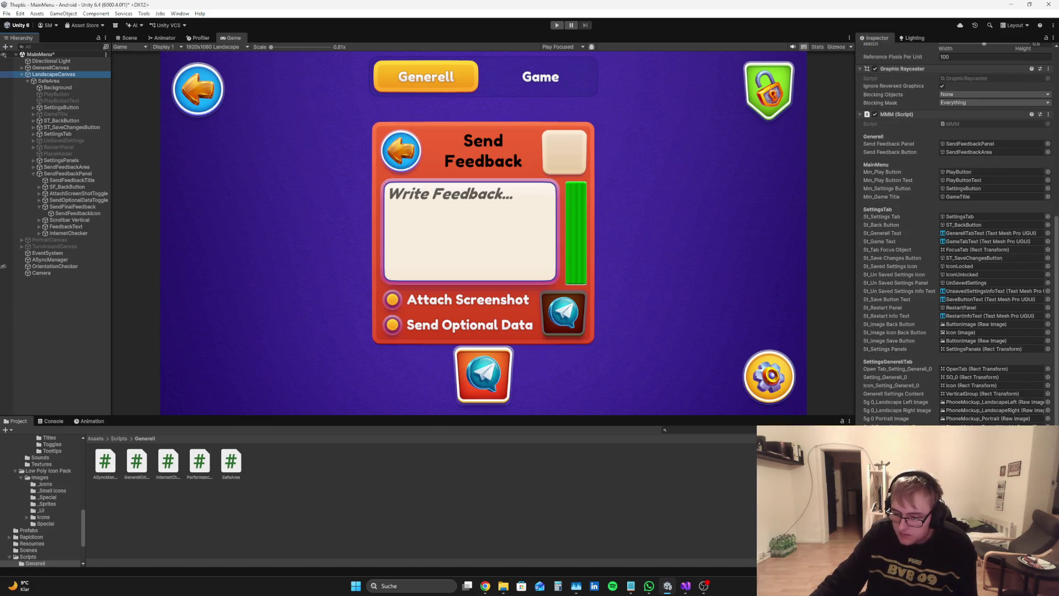
# Expand FeedbackText > Text Area to view Placeholder and FeedbackTextInput, then collapse it
pyautogui.click(39, 227)
pyautogui.click(45, 233)
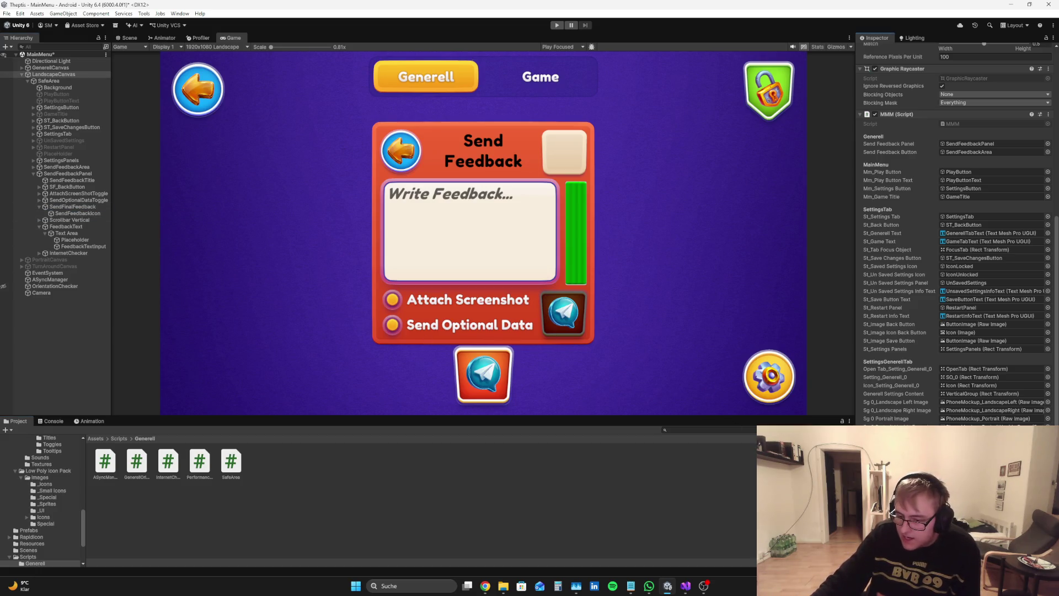
pyautogui.click(64, 351)
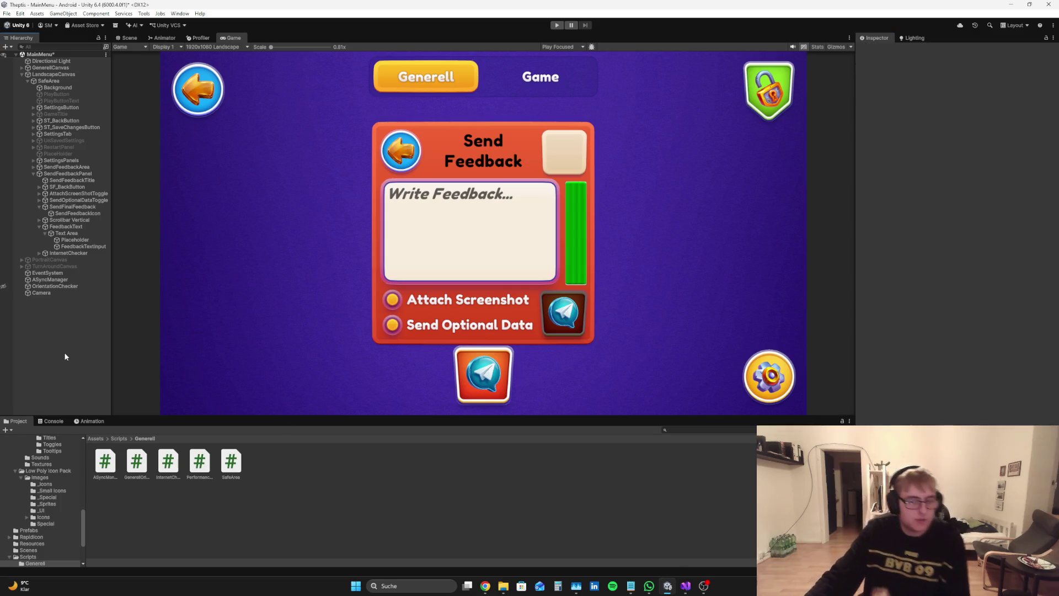
pyautogui.click(45, 233)
# Inspect SendFeedbackIcon, SendFinalFeedback and FeedbackText, then return to MMM.cs
pyautogui.click(51, 214)
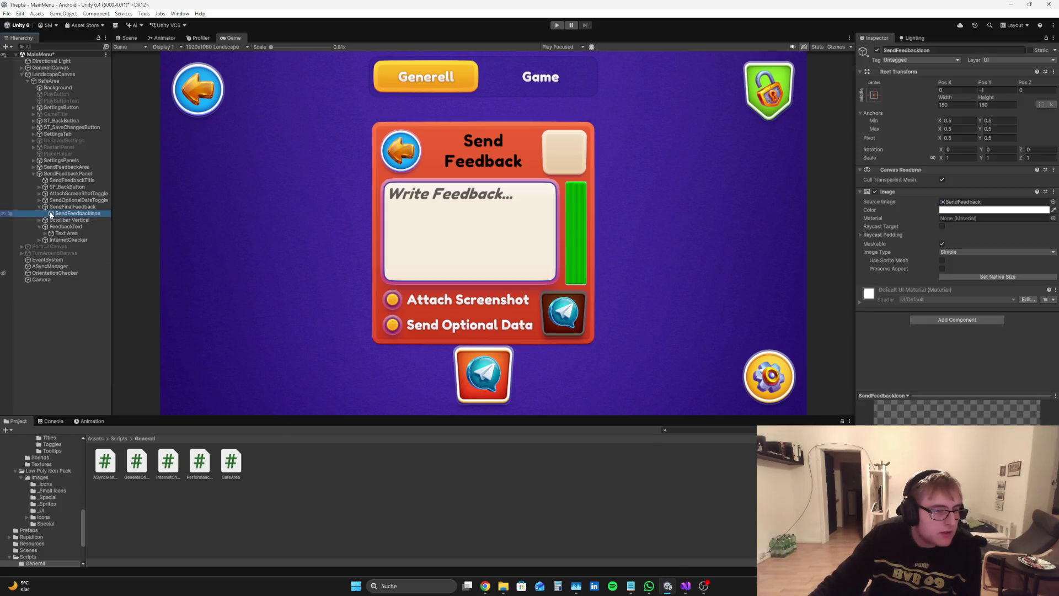
pyautogui.click(51, 206)
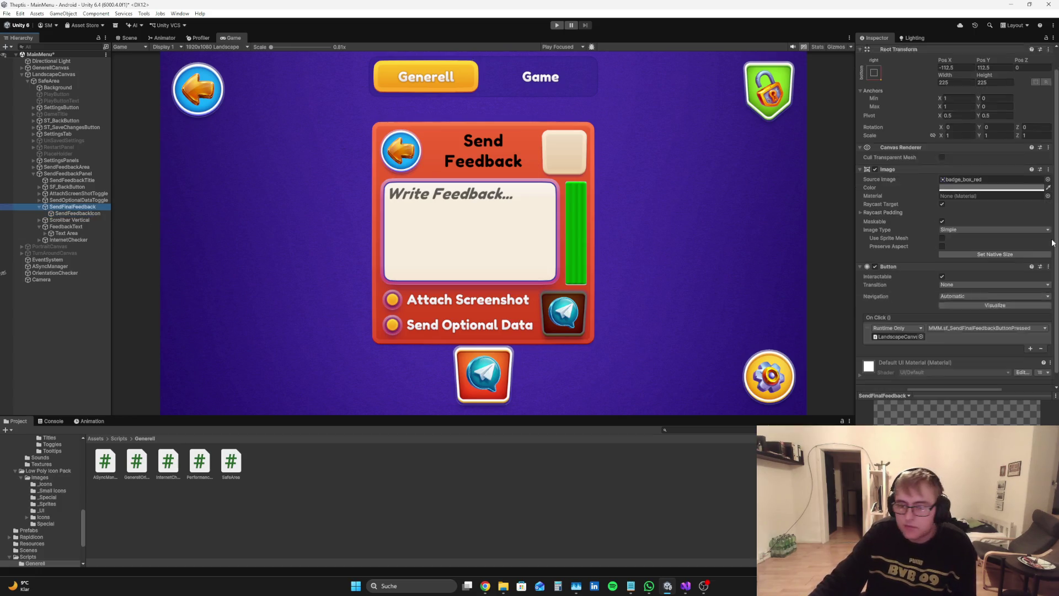
pyautogui.click(38, 206)
pyautogui.click(38, 220)
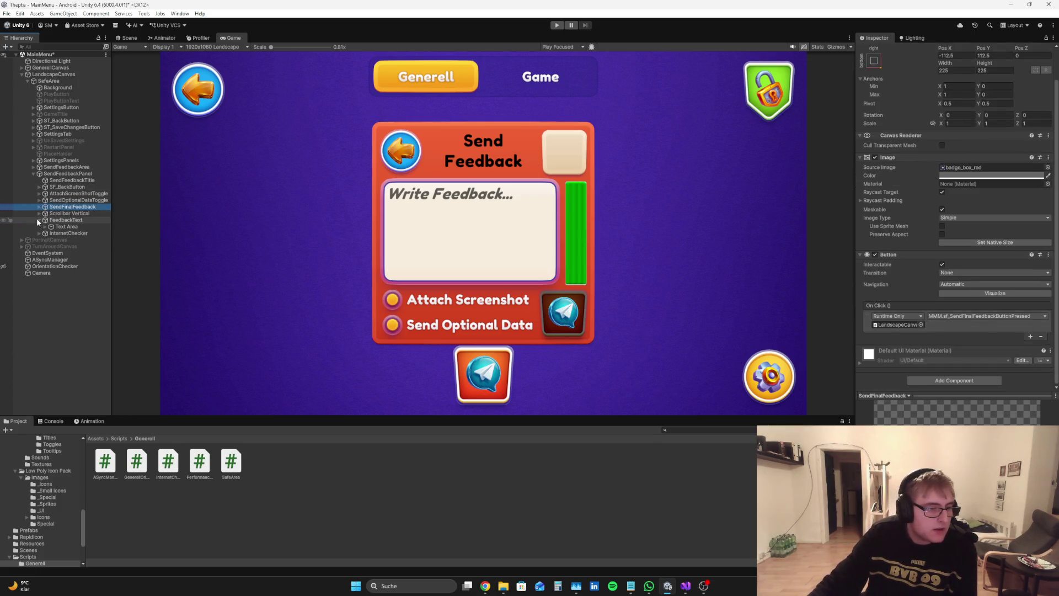
pyautogui.click(67, 296)
pyautogui.click(68, 220)
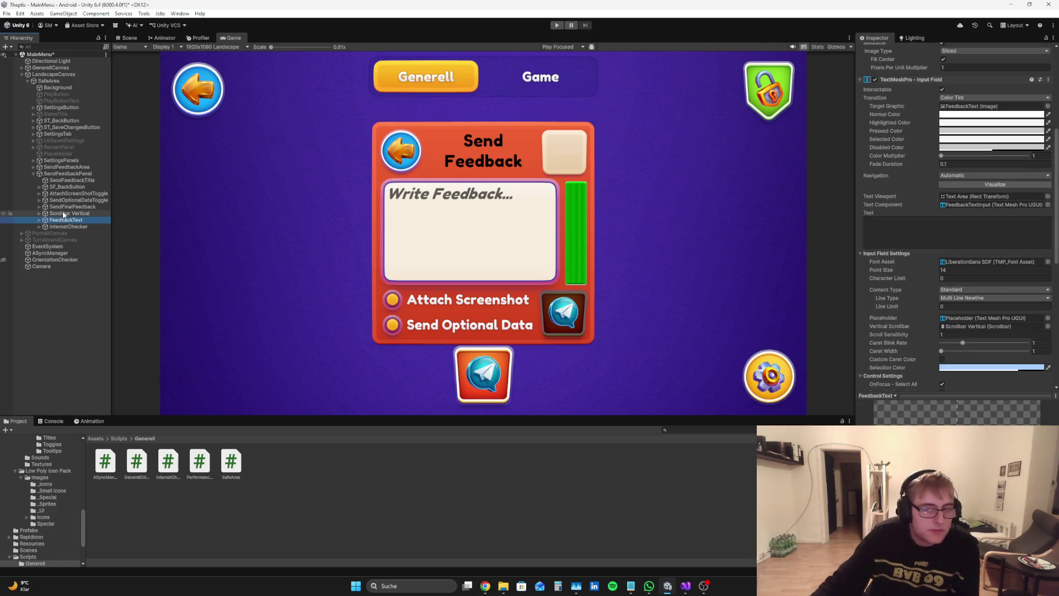
pyautogui.click(85, 340)
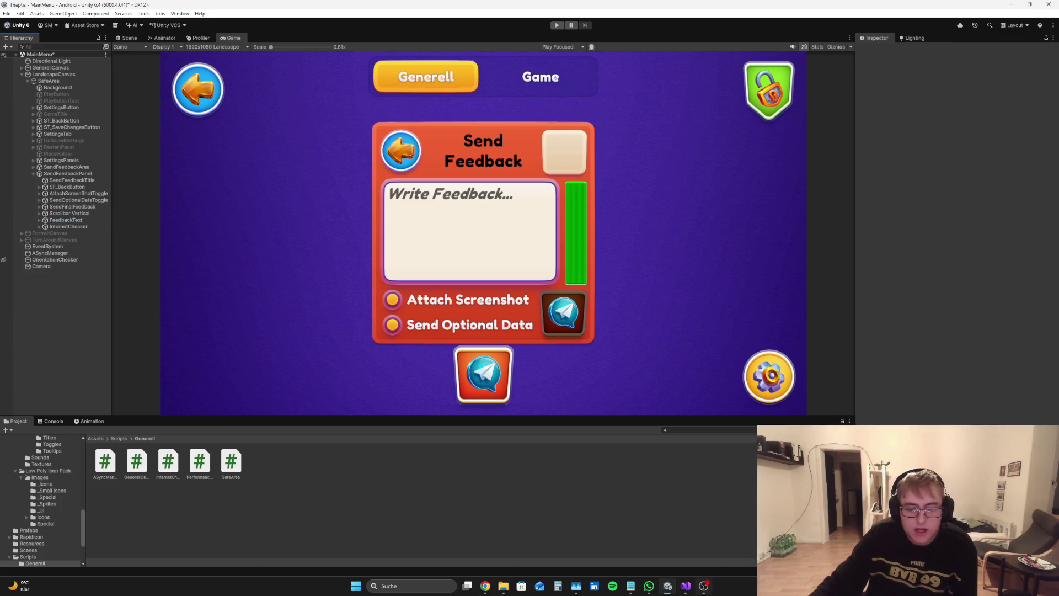
pyautogui.click(685, 586)
pyautogui.scroll(-20, 311, 219)
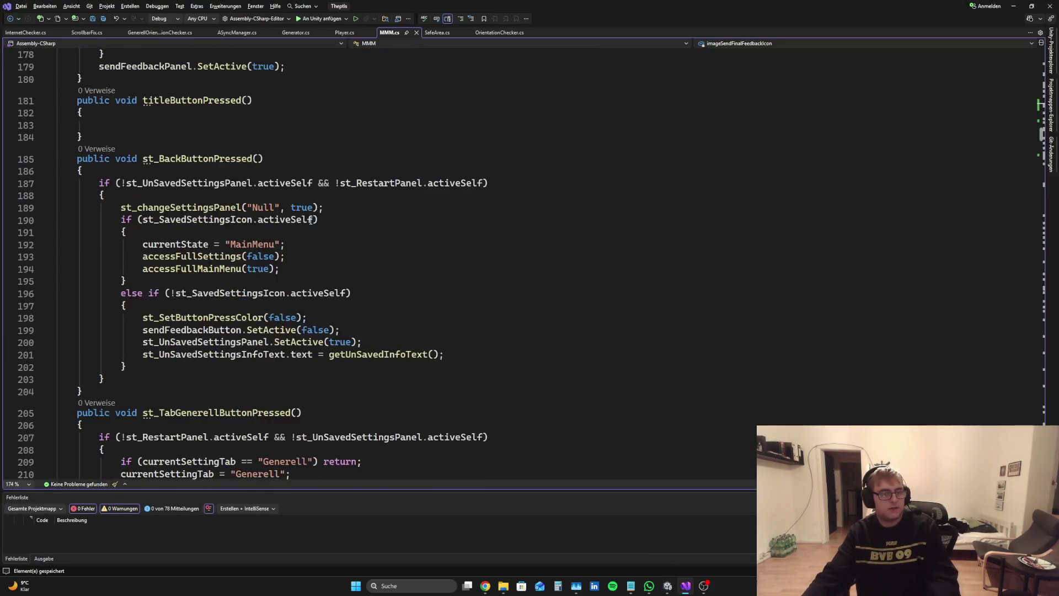
# Search MMM.cs to locate the sendFeedbackButtonPressed method
pyautogui.scroll(-7, 311, 219)
pyautogui.moveTo(1046, 144); pyautogui.dragTo(1046, 462)
pyautogui.scroll(2, 369, 263)
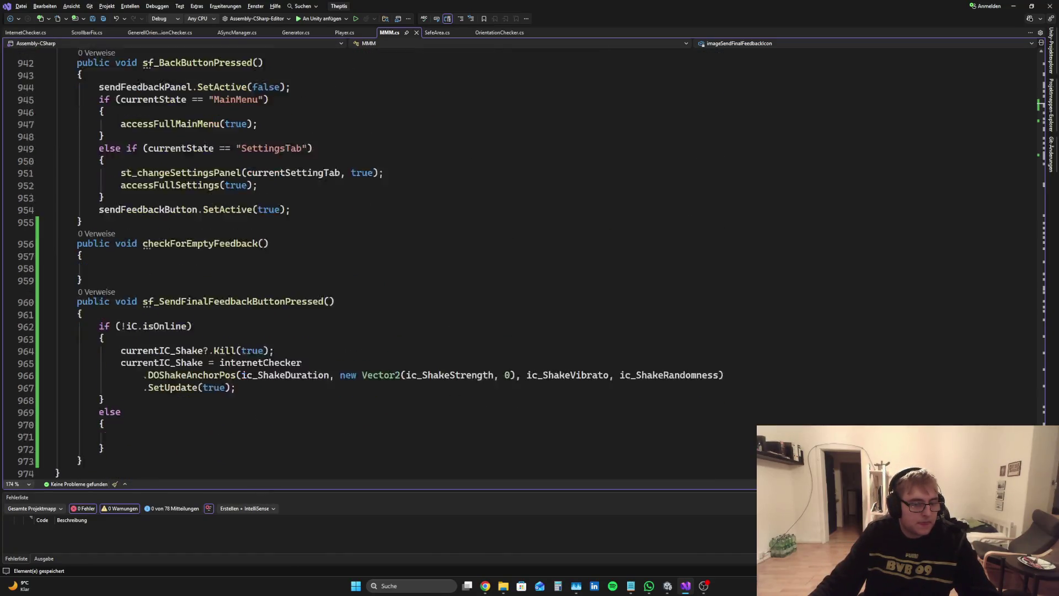
pyautogui.scroll(-2, 369, 263)
pyautogui.scroll(4, 370, 263)
pyautogui.scroll(20, 370, 263)
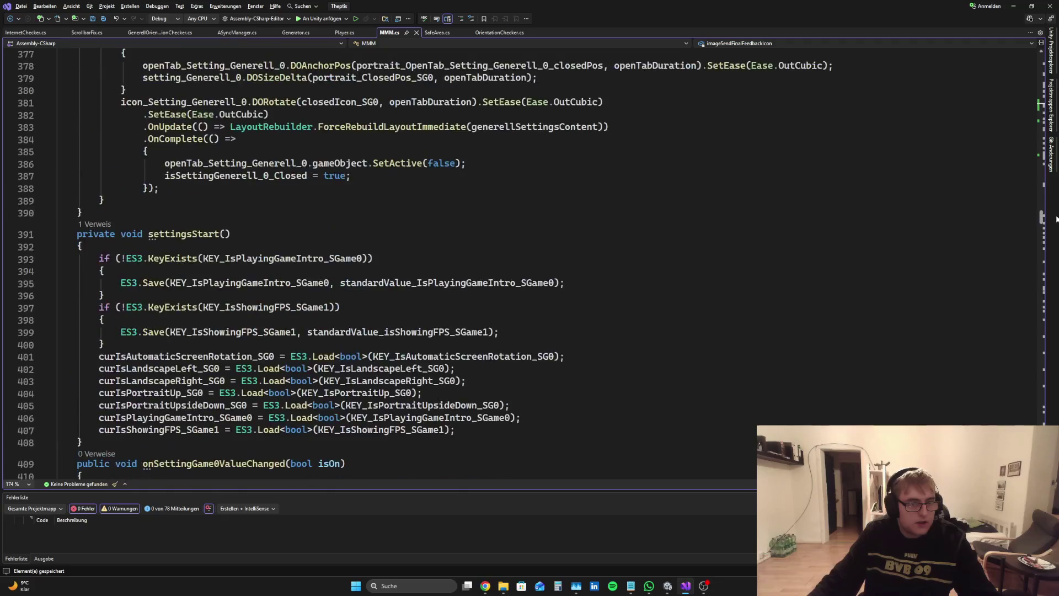
pyautogui.scroll(-20, 370, 263)
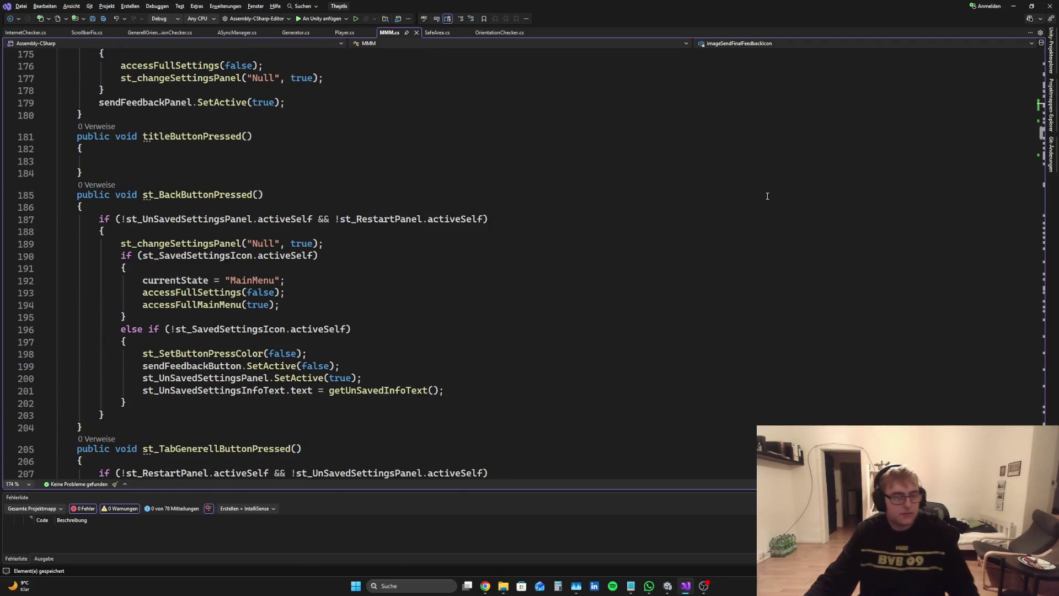
pyautogui.hotkey('ctrl', 'f')
pyautogui.write('se')
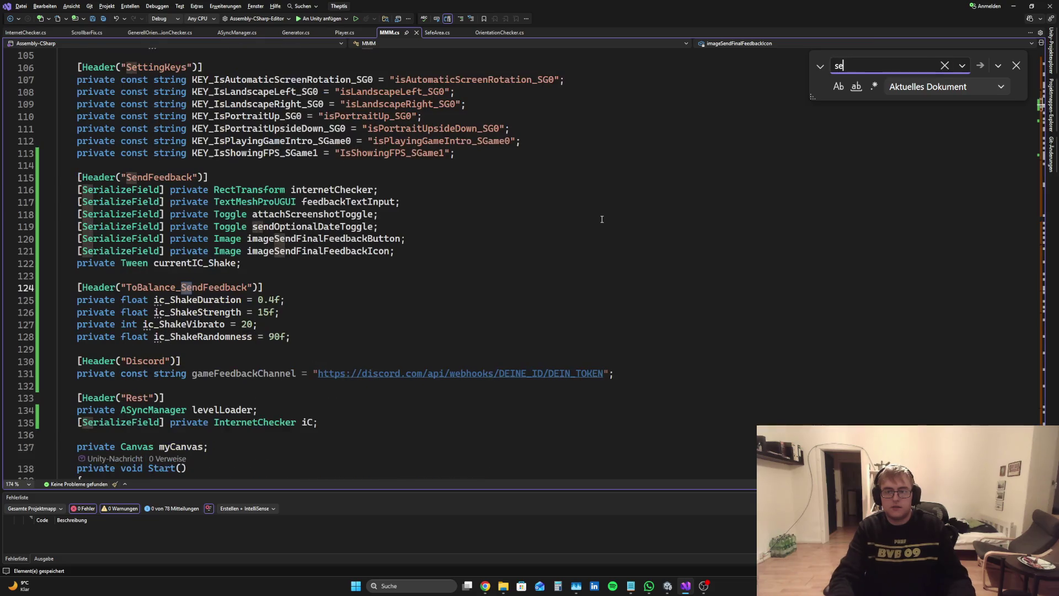
pyautogui.write('ndFinal')
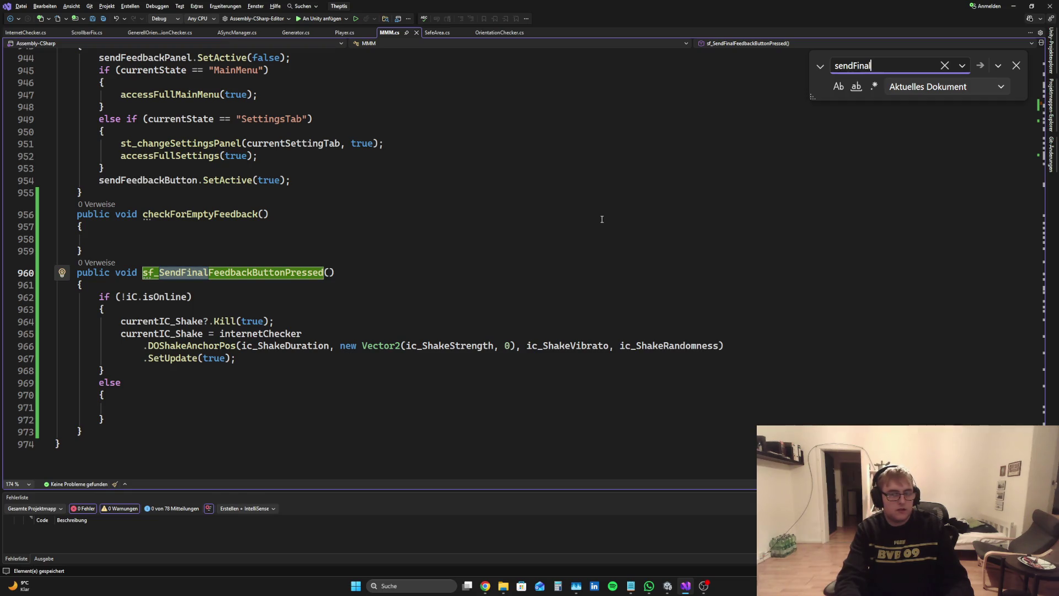
pyautogui.press('BackSpace')
pyautogui.press('BackSpace')
pyautogui.press('BackSpace')
pyautogui.press('BackSpace')
pyautogui.write('eedba')
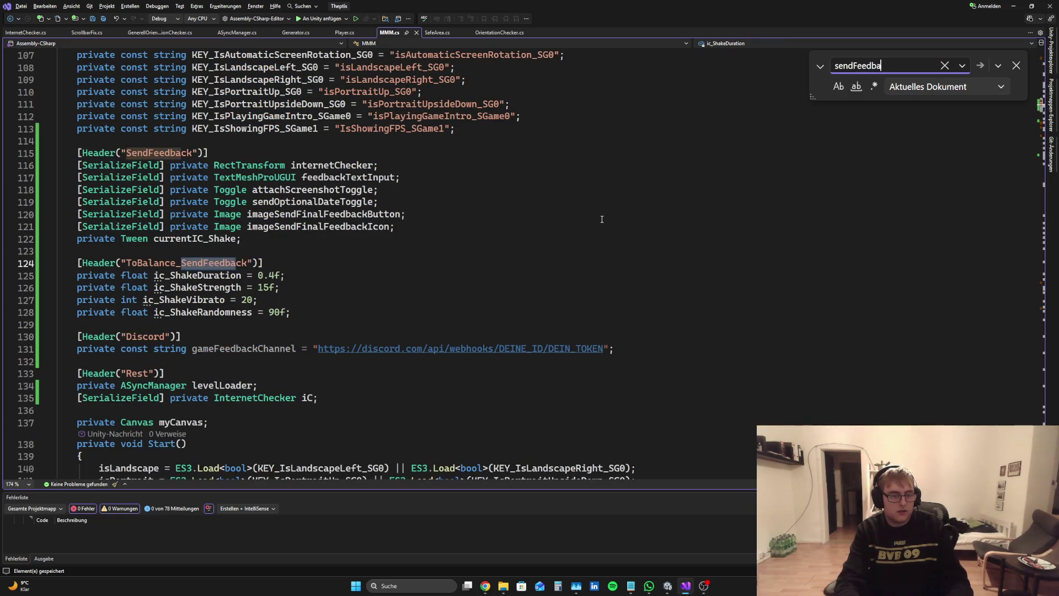
pyautogui.write('ckButt')
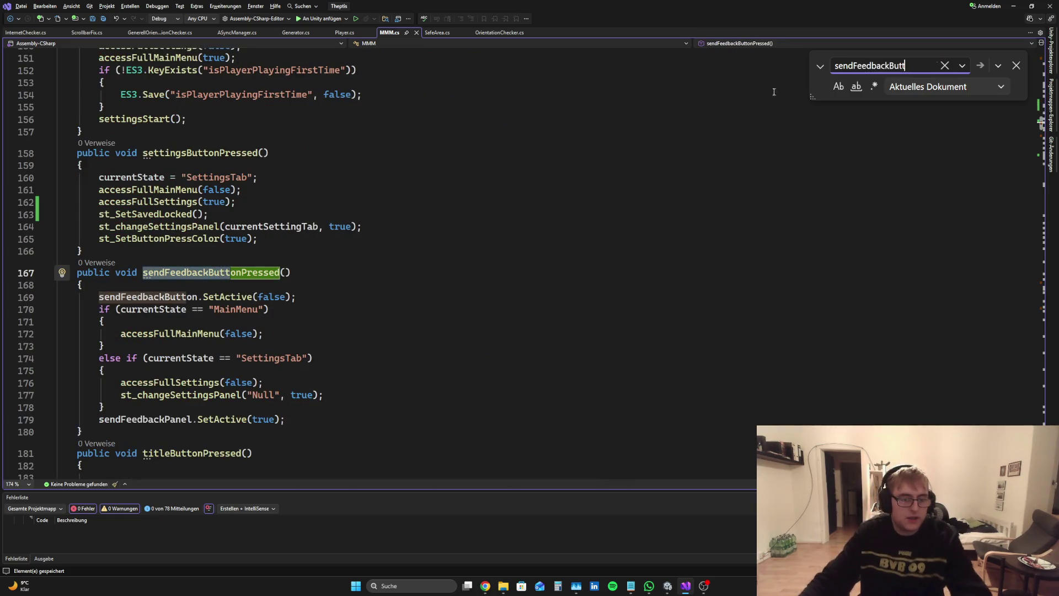
pyautogui.click(1015, 65)
# Insert checkForEmptyFeedback(); after sendFeedbackPanel.SetActive(true), save, and jump to its definition
pyautogui.scroll(-4, 299, 161)
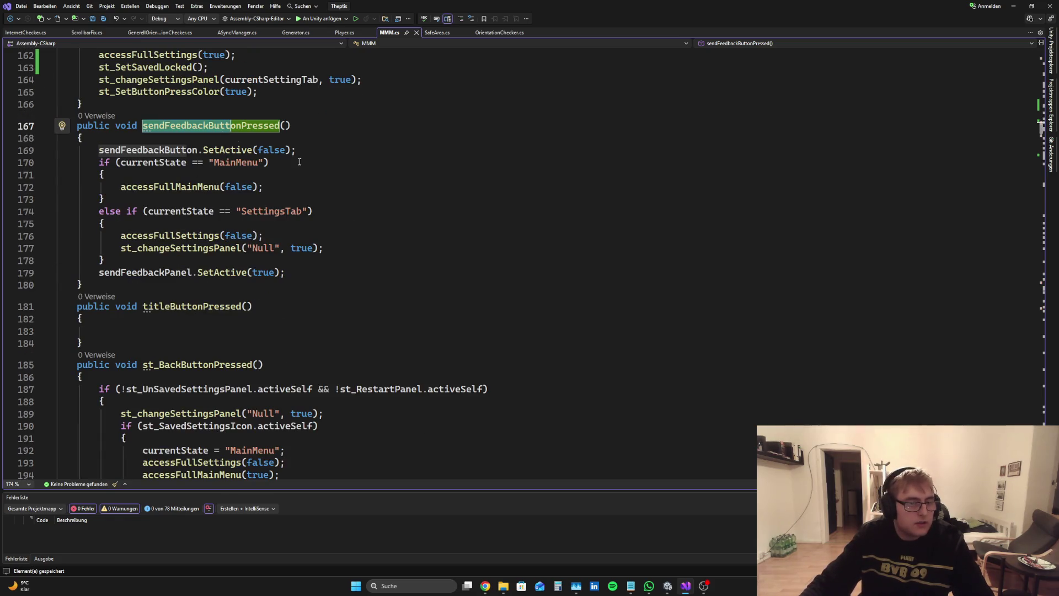
pyautogui.click(297, 275)
pyautogui.press('Return')
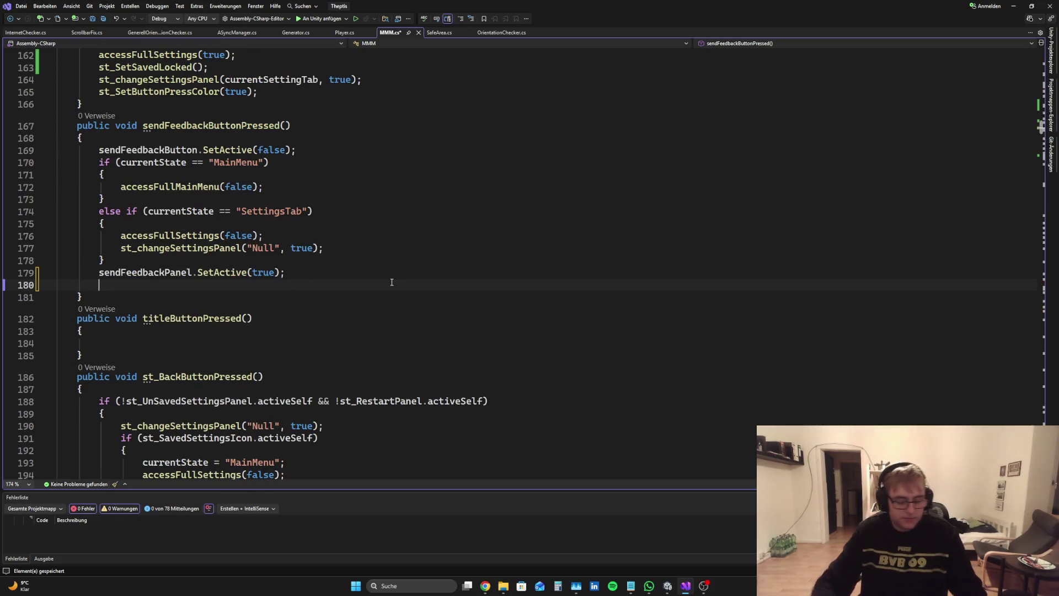
pyautogui.write('check')
pyautogui.press('Down')
pyautogui.press('Tab')
pyautogui.write('();')
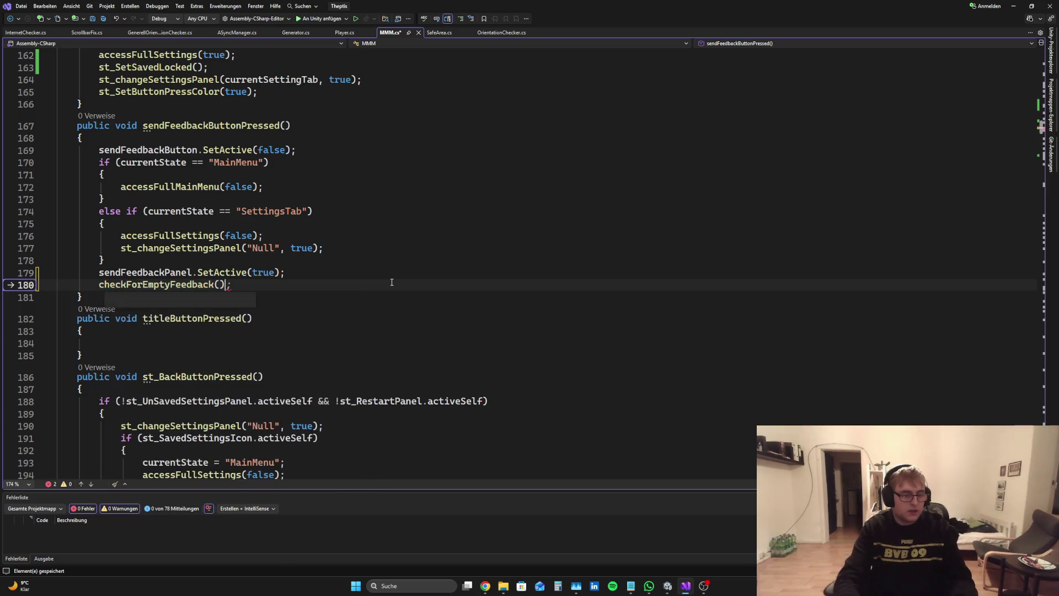
pyautogui.hotkey('ctrl', 's')
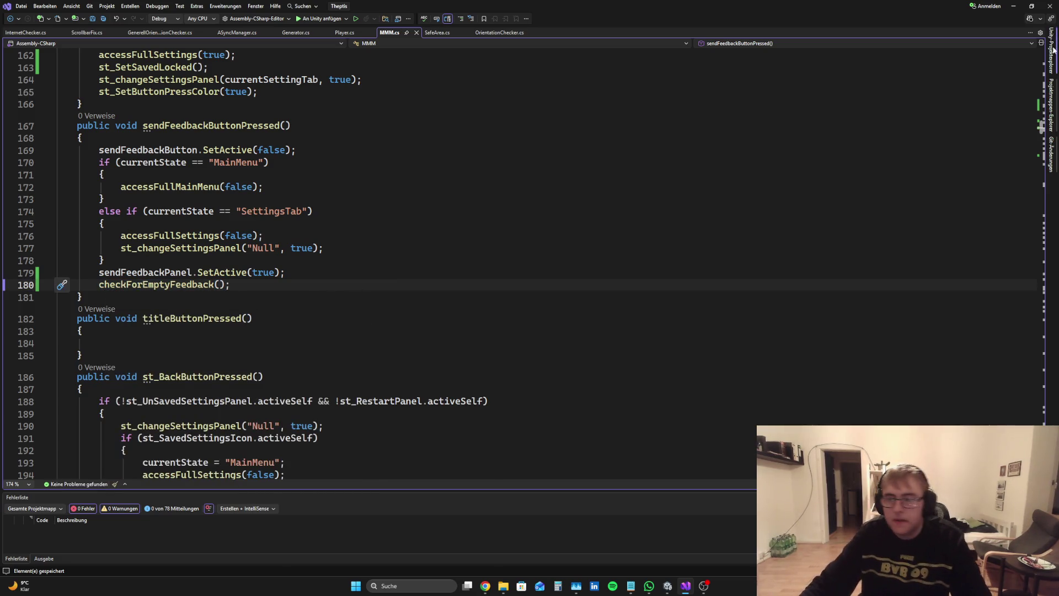
pyautogui.click(1036, 109)
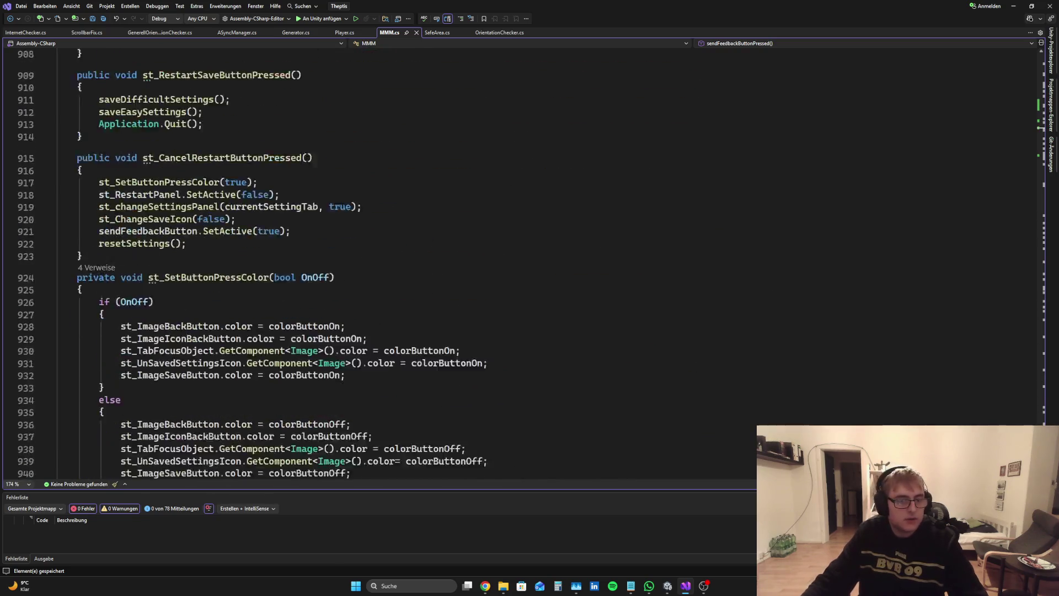
pyautogui.scroll(-4, 386, 265)
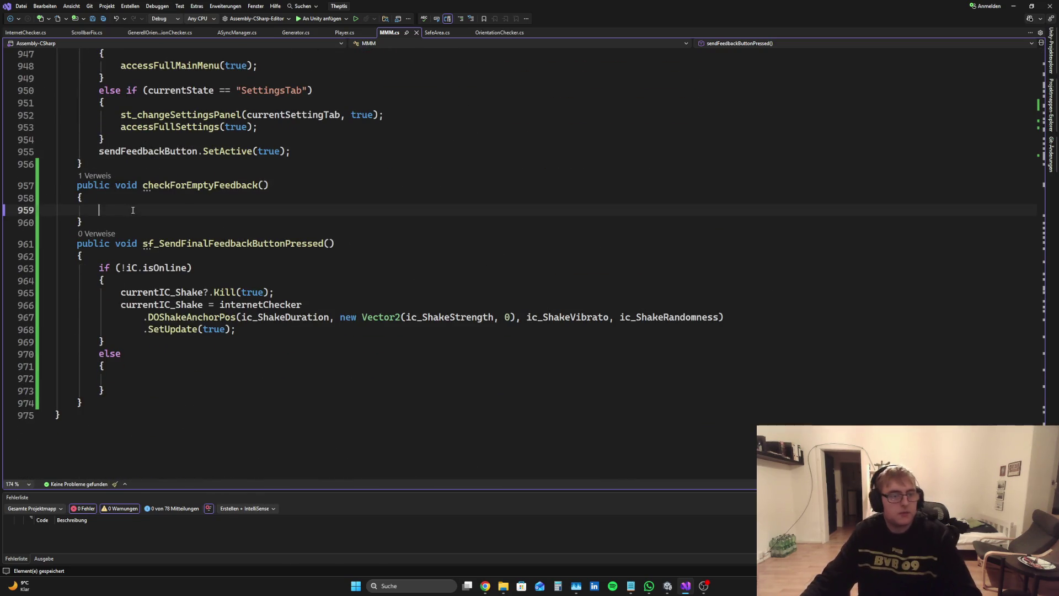
# Write an if block in checkForEmptyFeedback testing !sendOptionalDateToggle.isOn &&
pyautogui.write('if()')
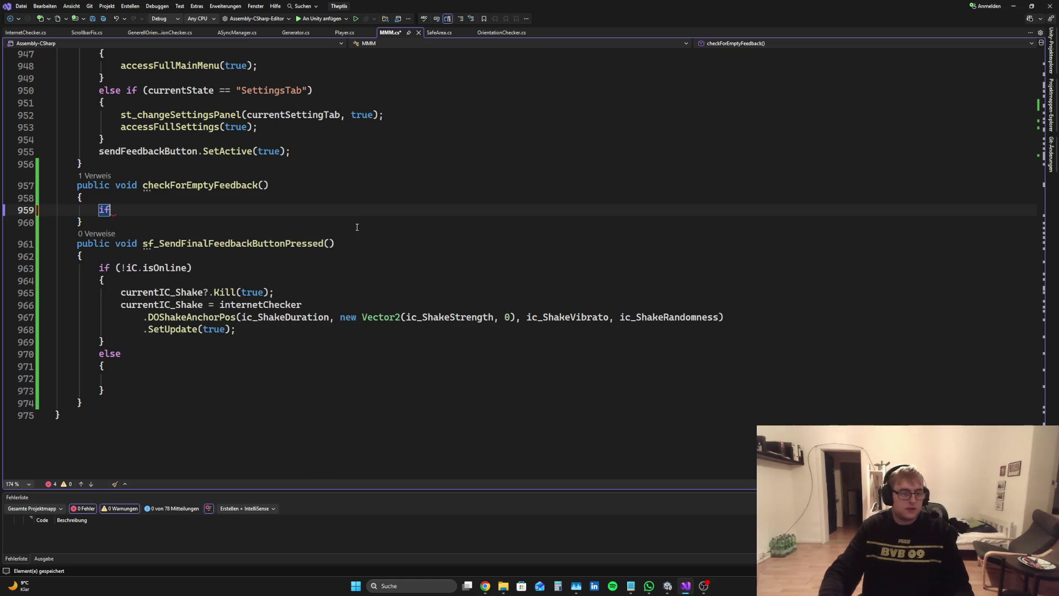
pyautogui.press('Return')
pyautogui.press('Up')
pyautogui.press('Up')
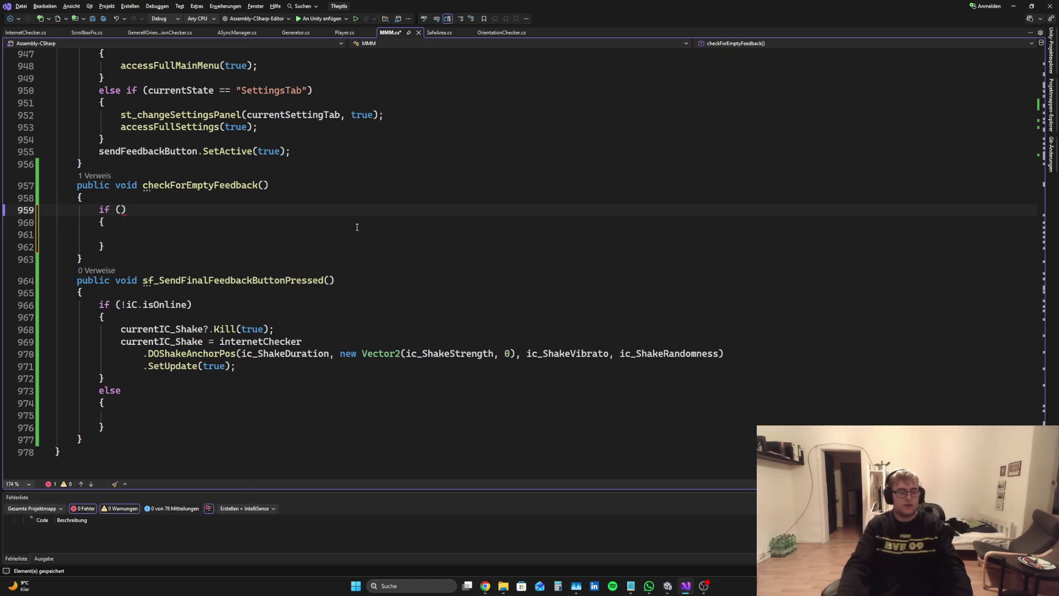
pyautogui.write('send')
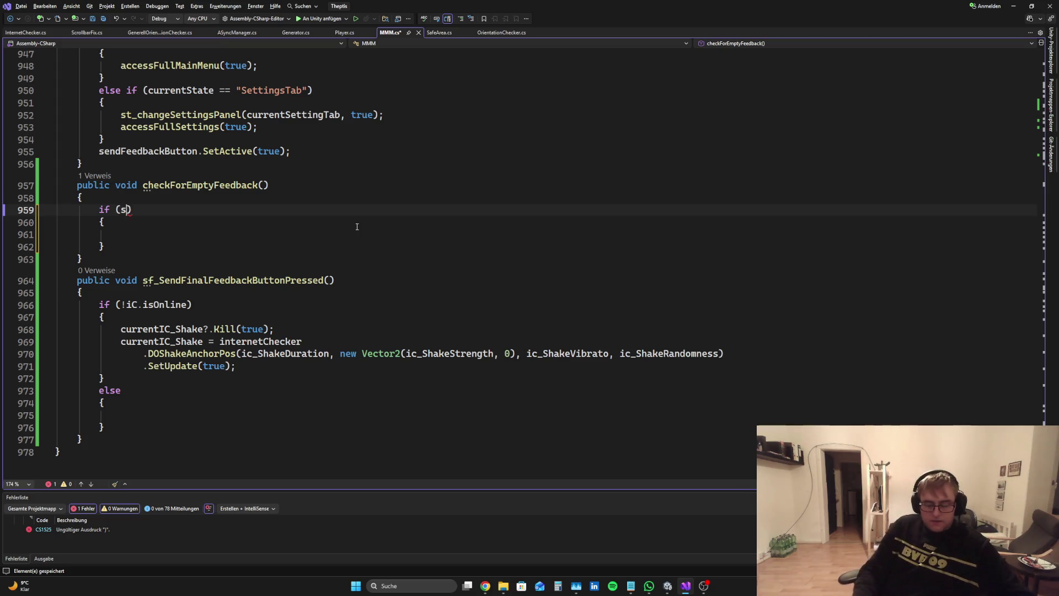
pyautogui.press('Down')
pyautogui.press('Down')
pyautogui.press('Down')
pyautogui.press('Tab')
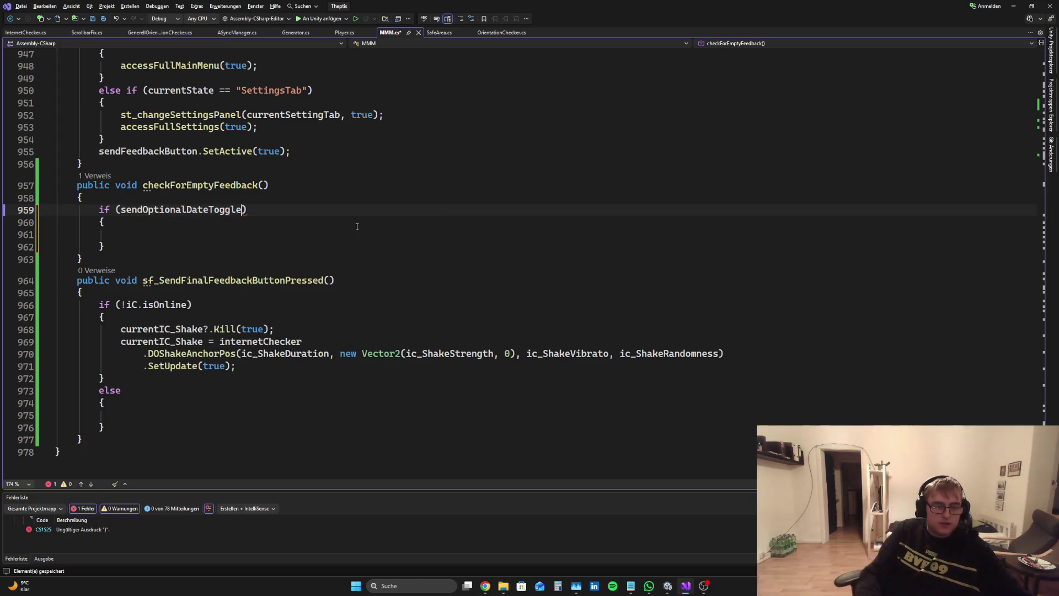
pyautogui.write('.va')
pyautogui.press('BackSpace')
pyautogui.press('BackSpace')
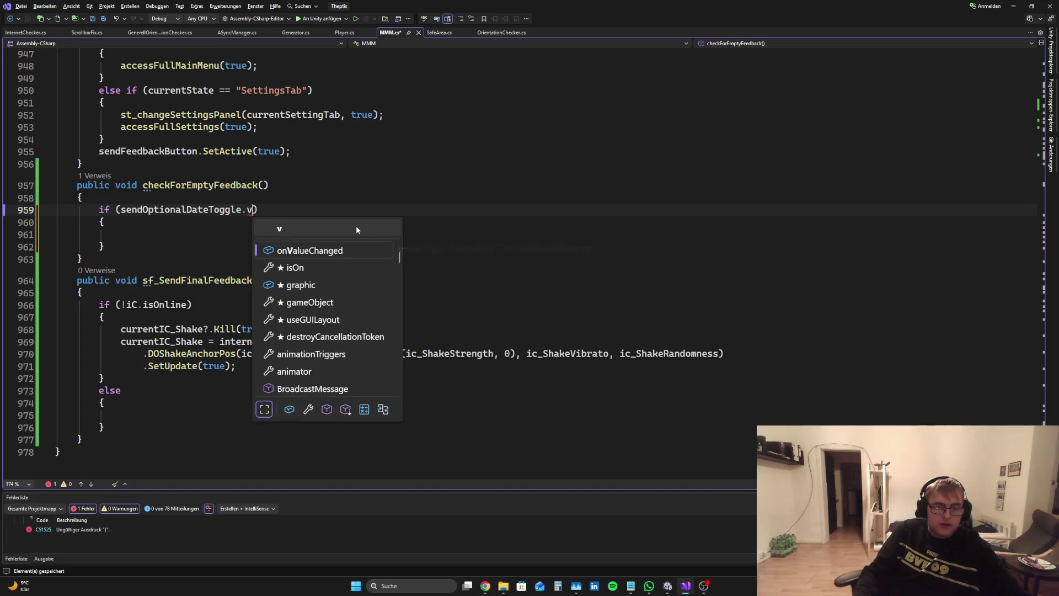
pyautogui.press('Tab')
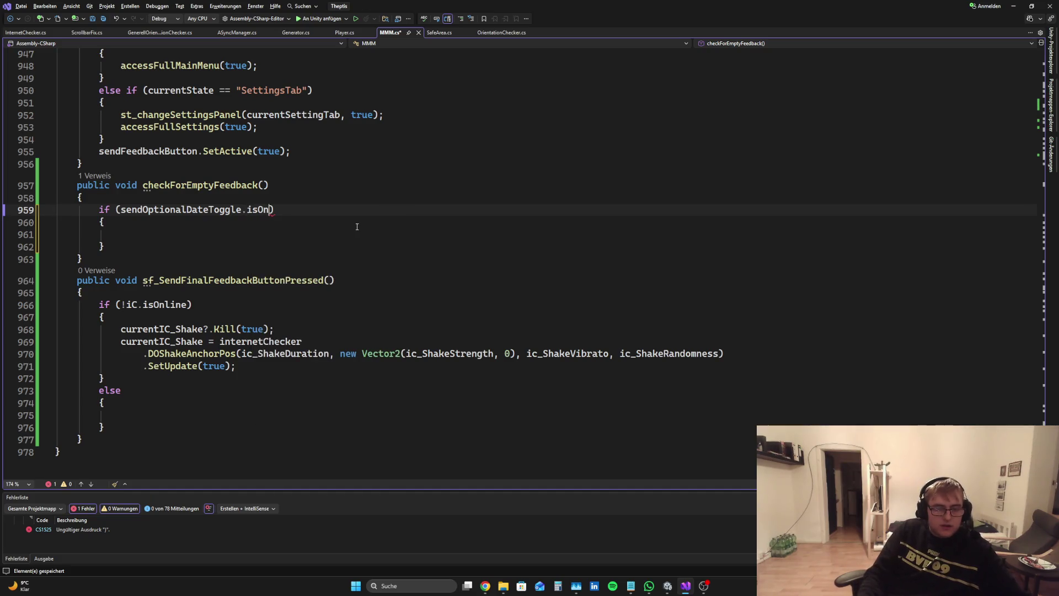
pyautogui.hotkey('ctrl', 'Left')
pyautogui.write('!')
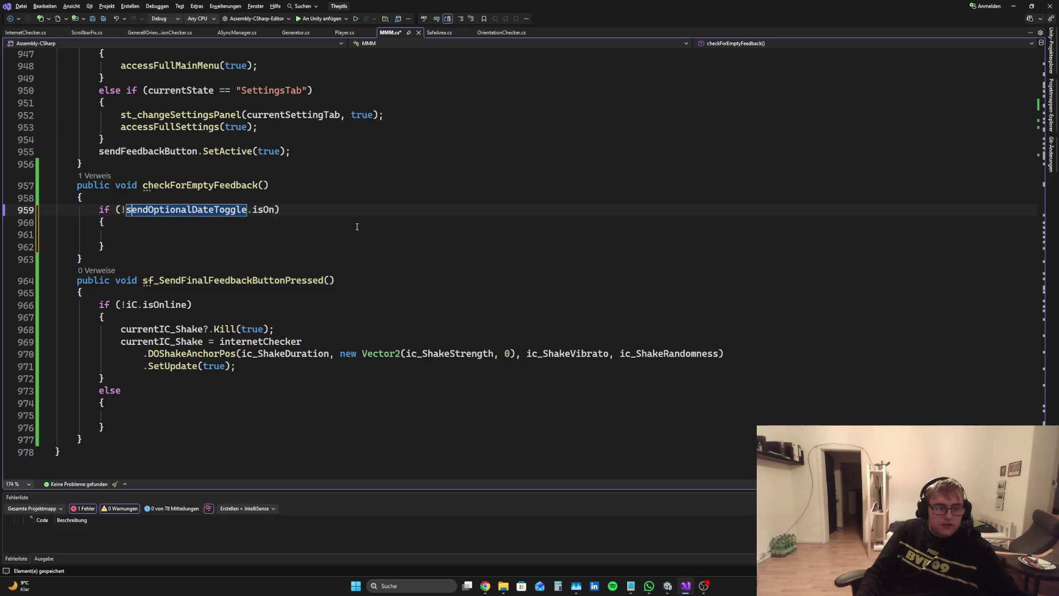
pyautogui.press('Right')
pyautogui.press('Right')
pyautogui.press('Right')
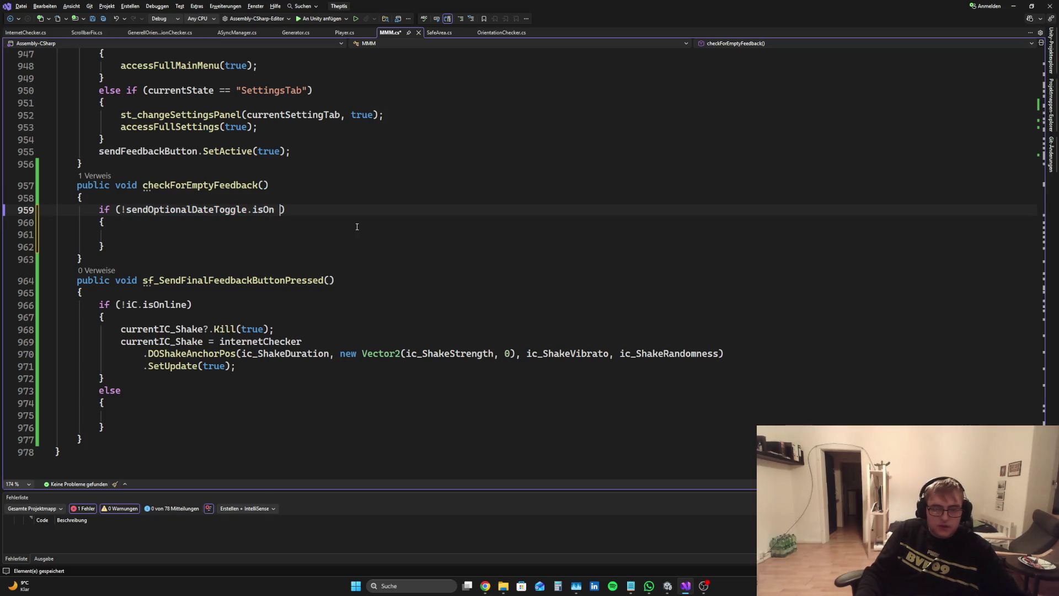
pyautogui.write('&&')
# Add !attachScreenshotToggle.isOn as the second condition
pyautogui.write('!sendO')
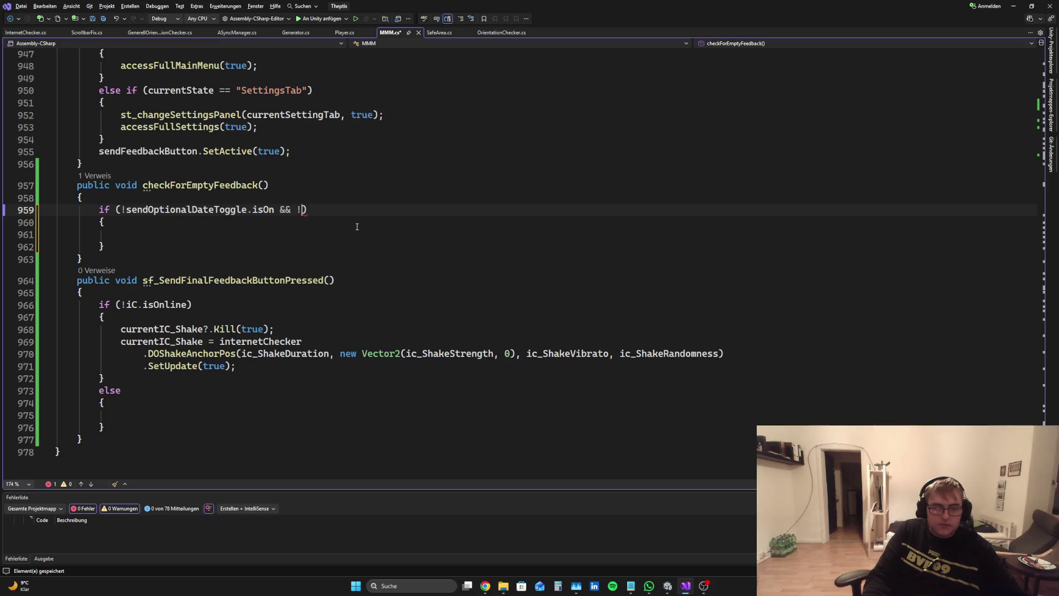
pyautogui.press('Tab')
pyautogui.press('BackSpace')
pyautogui.press('BackSpace')
pyautogui.press('BackSpace')
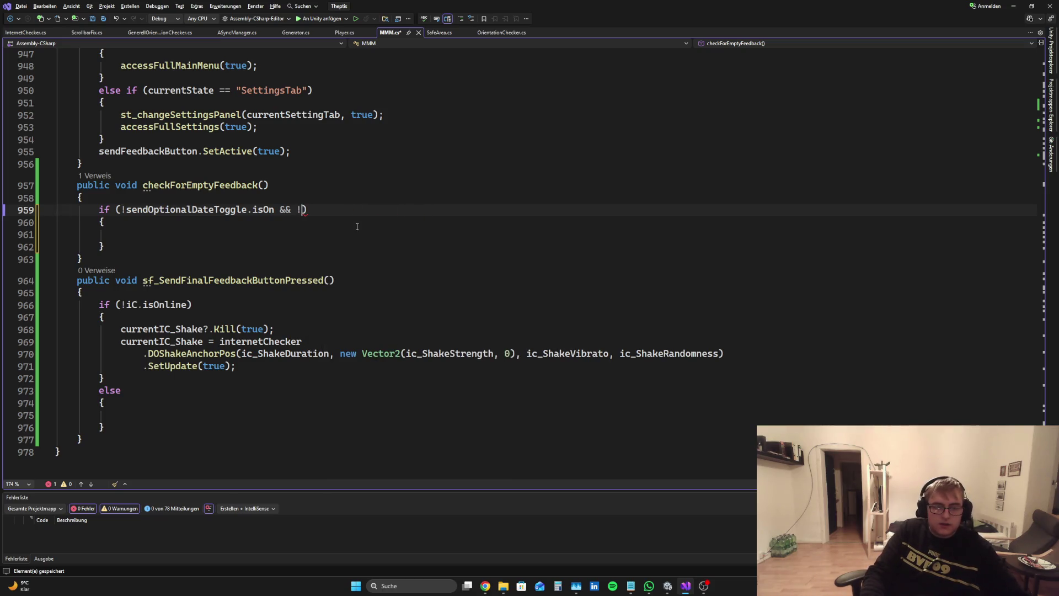
pyautogui.write('!atta')
pyautogui.press('Tab')
pyautogui.write('.i')
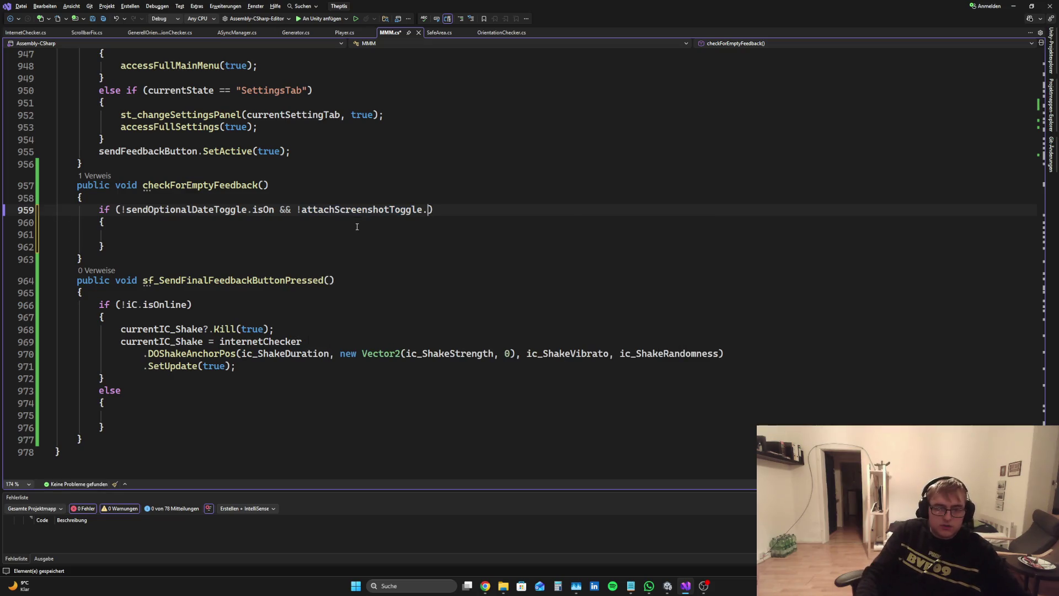
pyautogui.press('Tab')
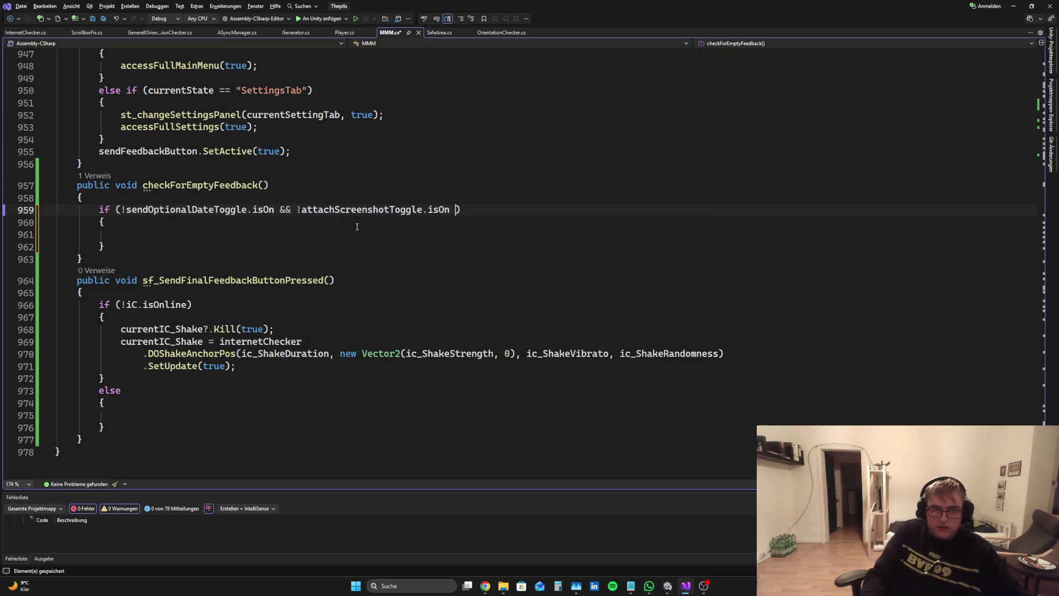
# Begin a string emptiness check after another && and compare with the AI's example in Chrome
pyautogui.write('&& ')
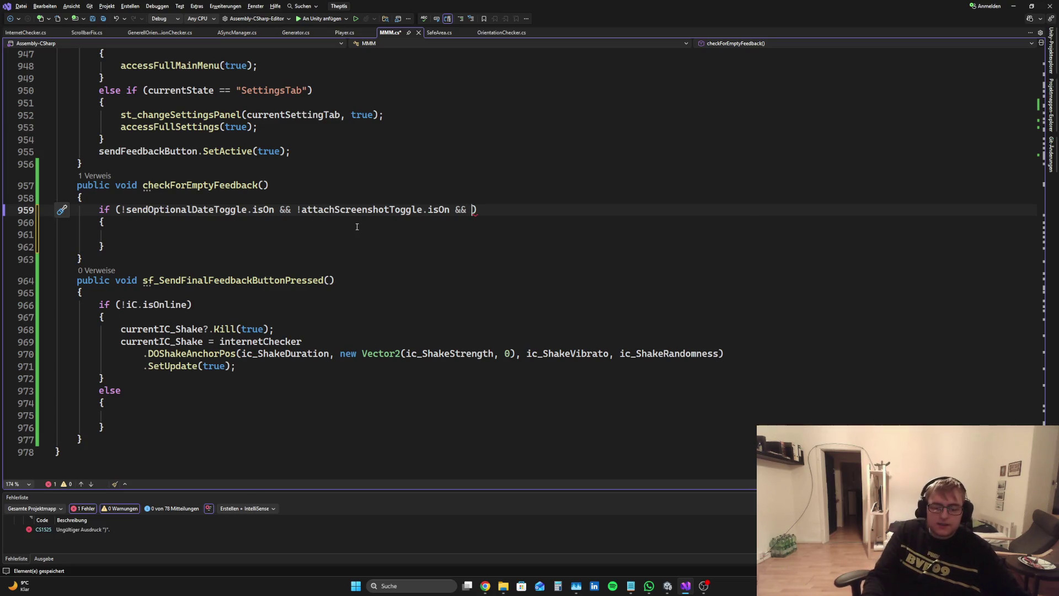
pyautogui.write('text')
pyautogui.press('BackSpace')
pyautogui.press('BackSpace')
pyautogui.press('BackSpace')
pyautogui.press('BackSpace')
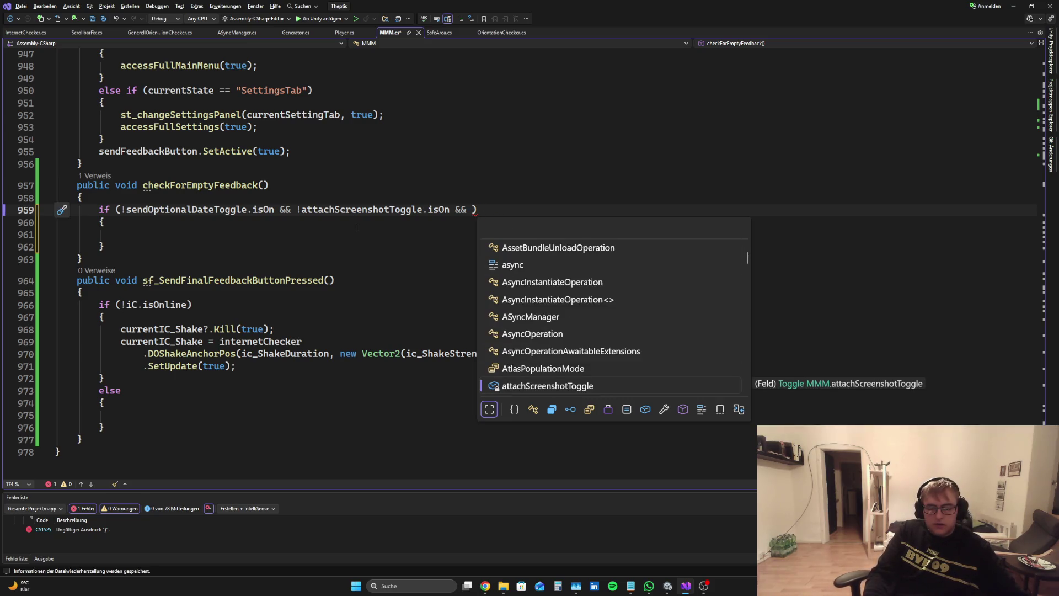
pyautogui.write('is')
pyautogui.press('BackSpace')
pyautogui.press('BackSpace')
pyautogui.write('stri')
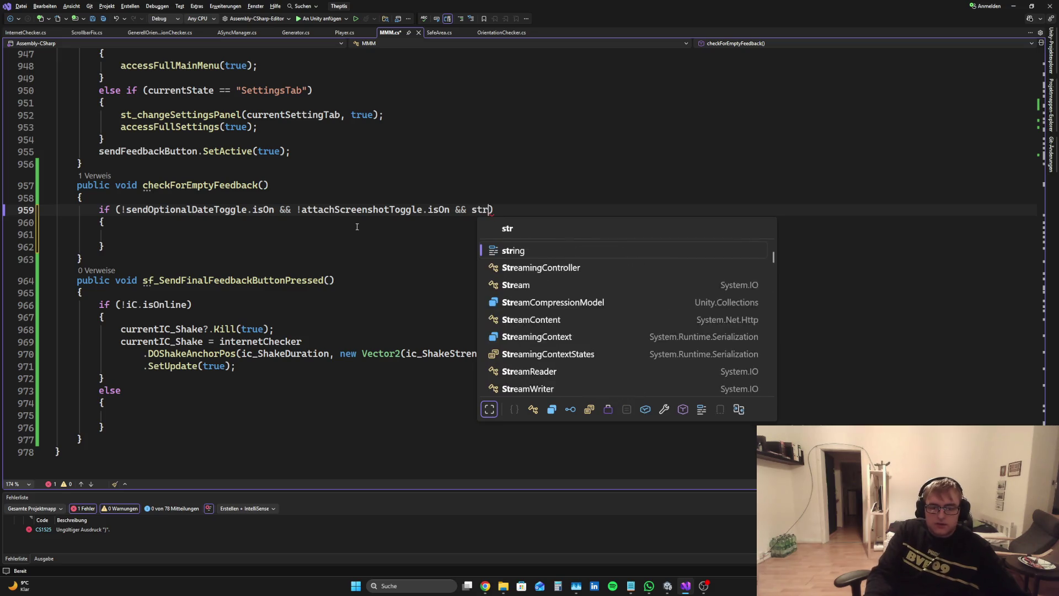
pyautogui.press('Tab')
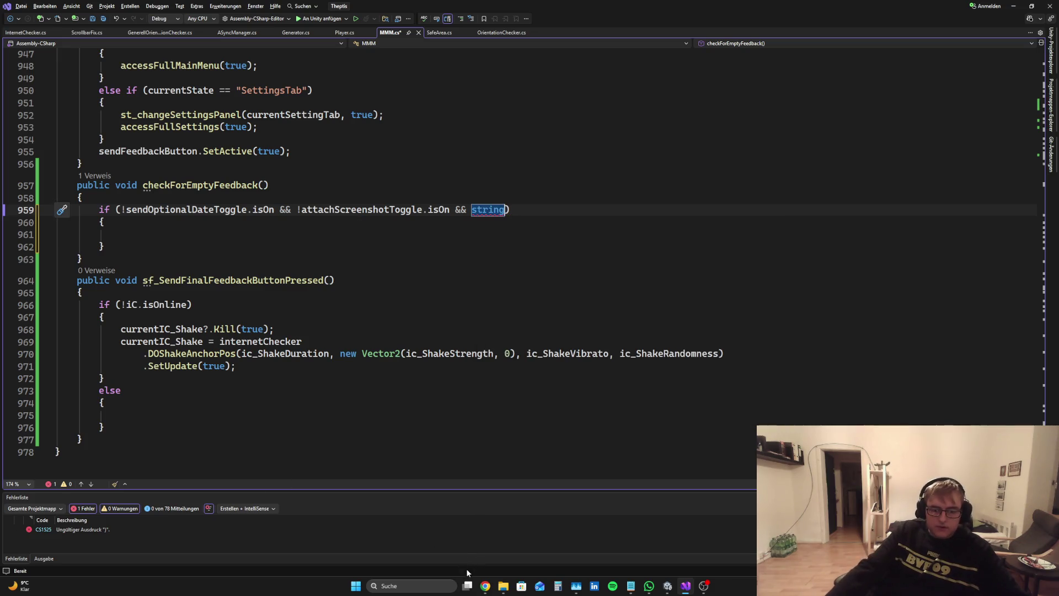
pyautogui.click(485, 586)
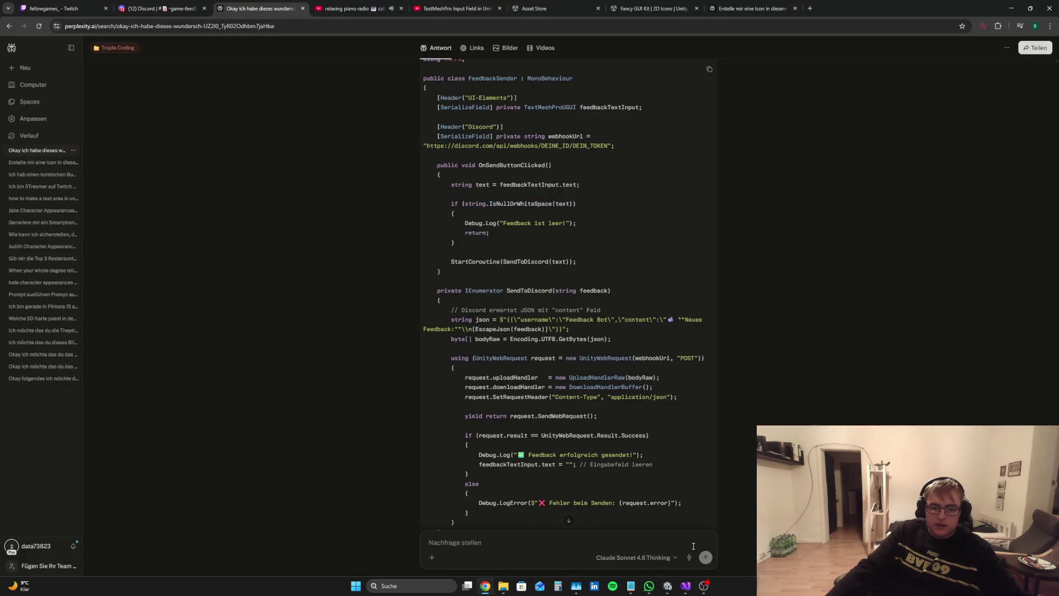
pyautogui.click(686, 585)
# Complete the if condition as string.IsNullOrWhiteSpace(feedbackTextInput.text) and save the script
pyautogui.write('.IUs')
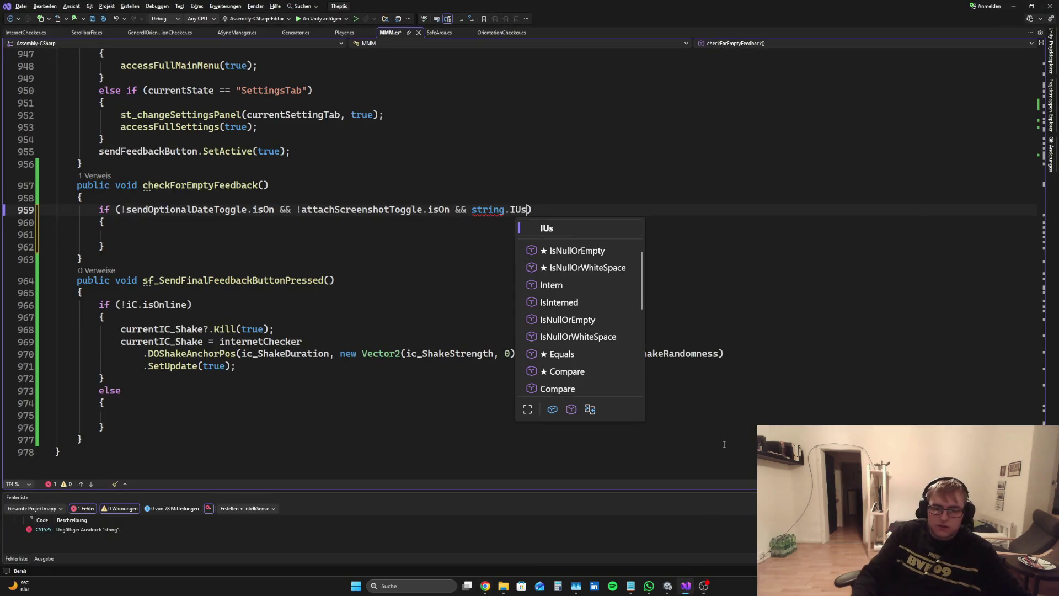
pyautogui.press('BackSpace')
pyautogui.write('s')
pyautogui.press('Down')
pyautogui.write('(')
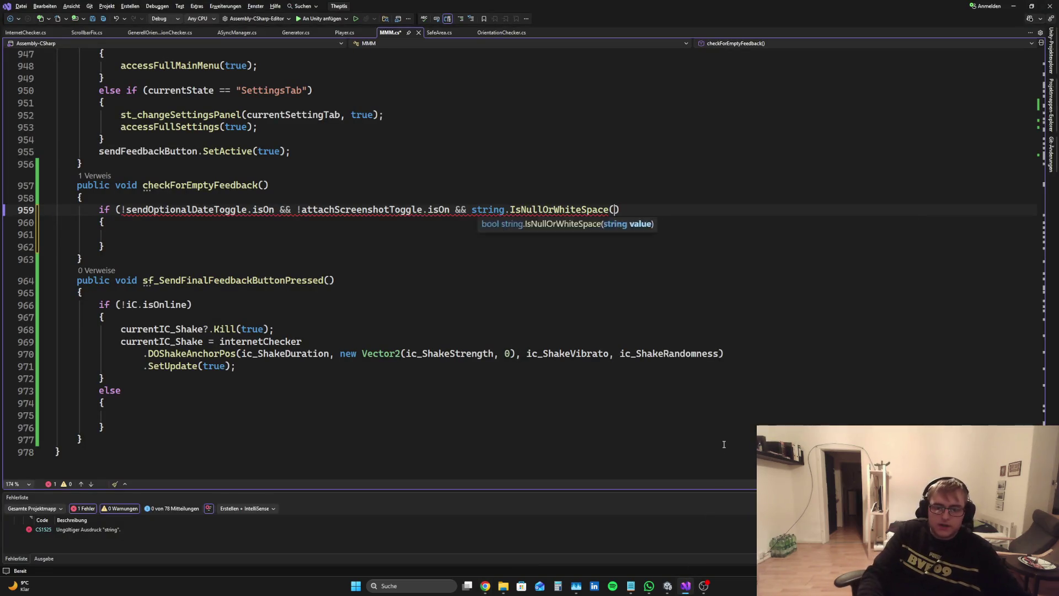
pyautogui.write(')')
pyautogui.write('inp')
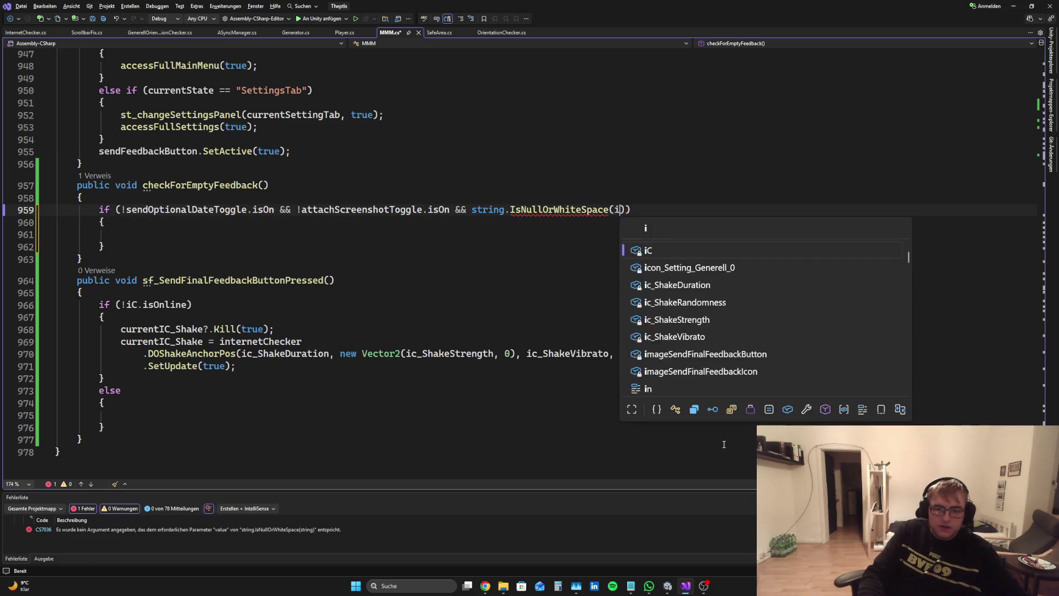
pyautogui.press('BackSpace')
pyautogui.press('BackSpace')
pyautogui.press('BackSpace')
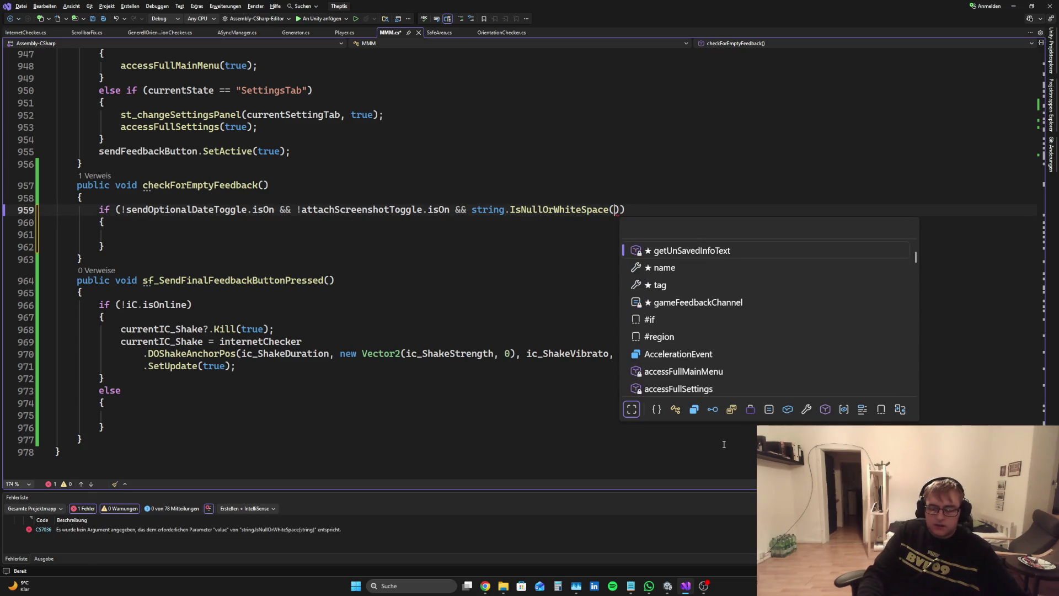
pyautogui.write('fee')
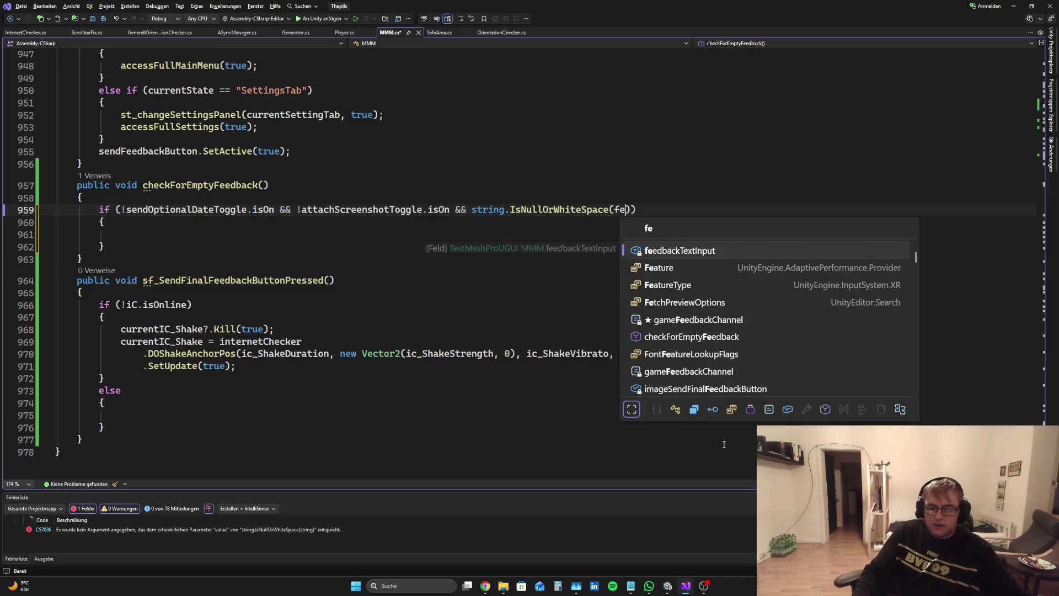
pyautogui.press('Tab')
pyautogui.write('.tex')
pyautogui.press('Tab')
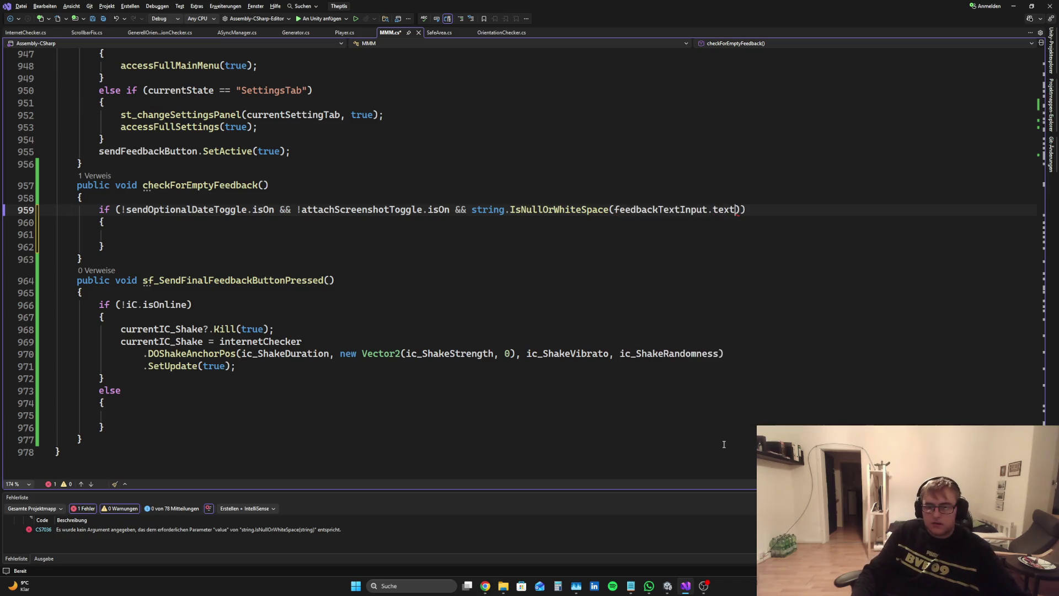
pyautogui.hotkey('ctrl', 's')
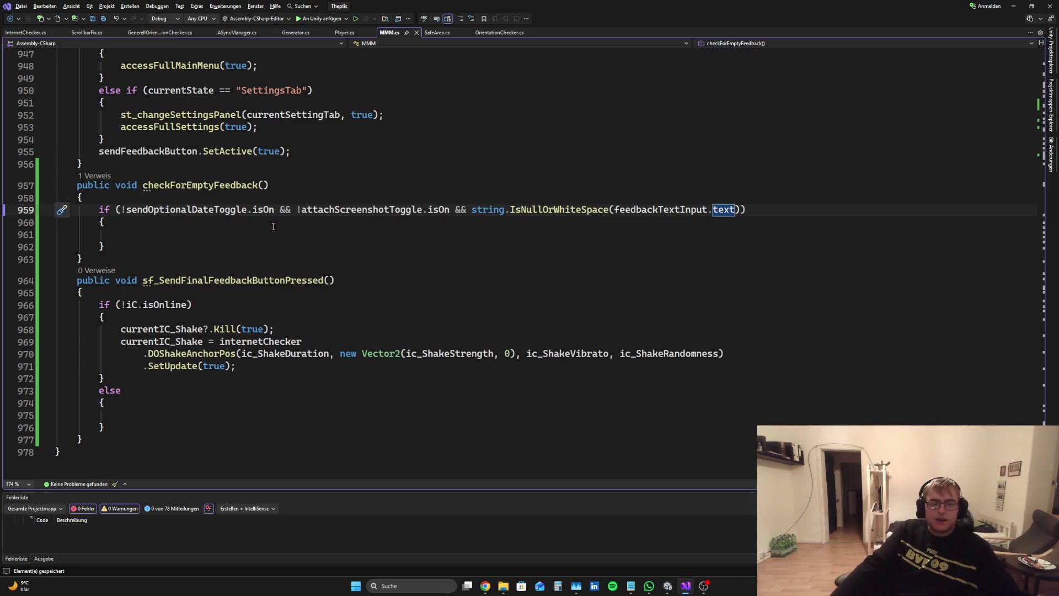
# Inside the if, set imageSendFinalFeedbackButton.color to colorButtonOff
pyautogui.press('Down')
pyautogui.press('Down')
pyautogui.write('se')
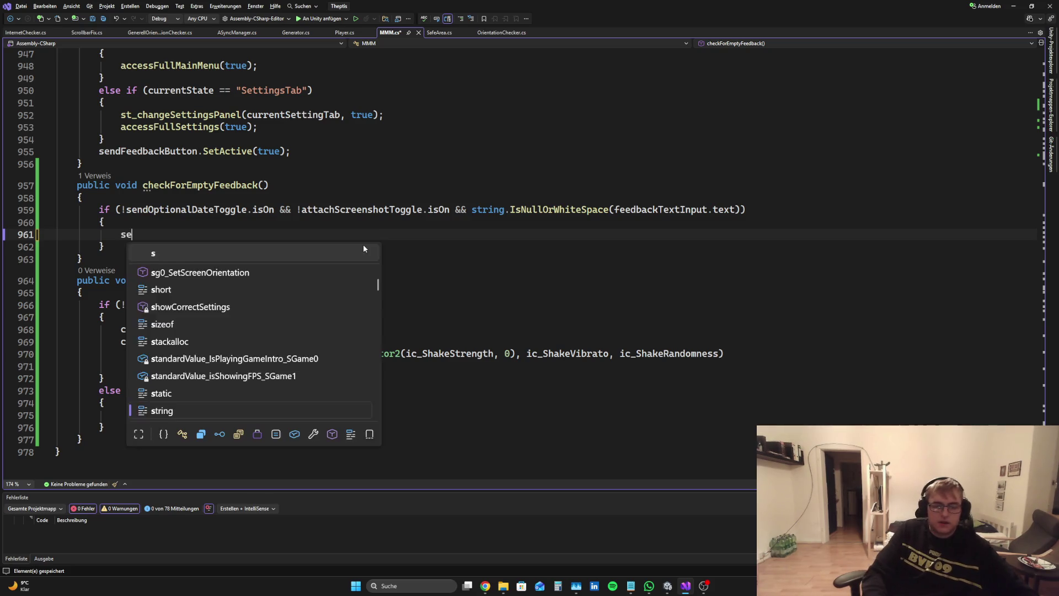
pyautogui.write('ndFIna')
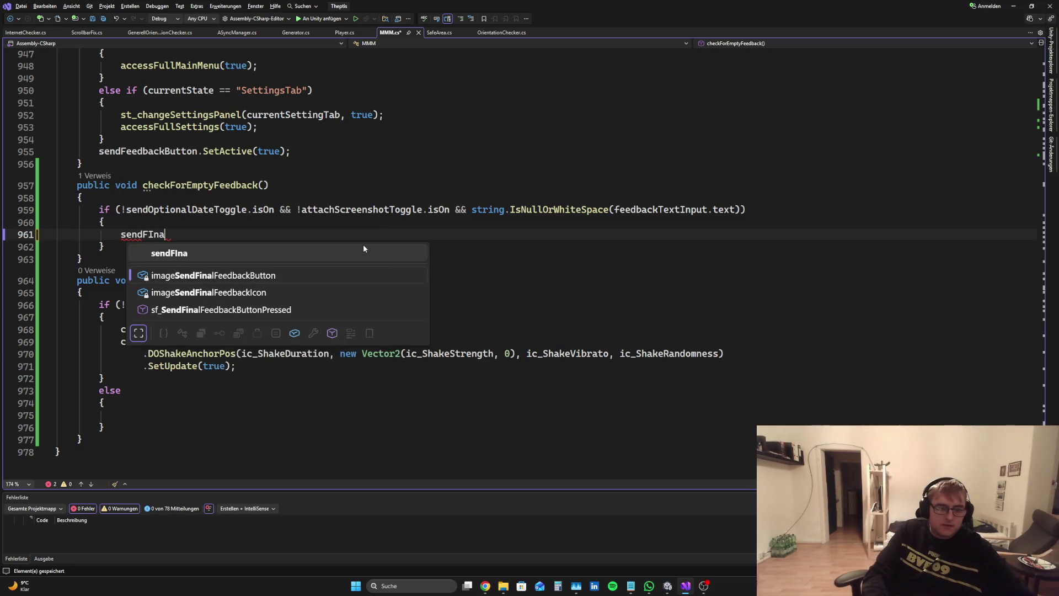
pyautogui.press('Tab')
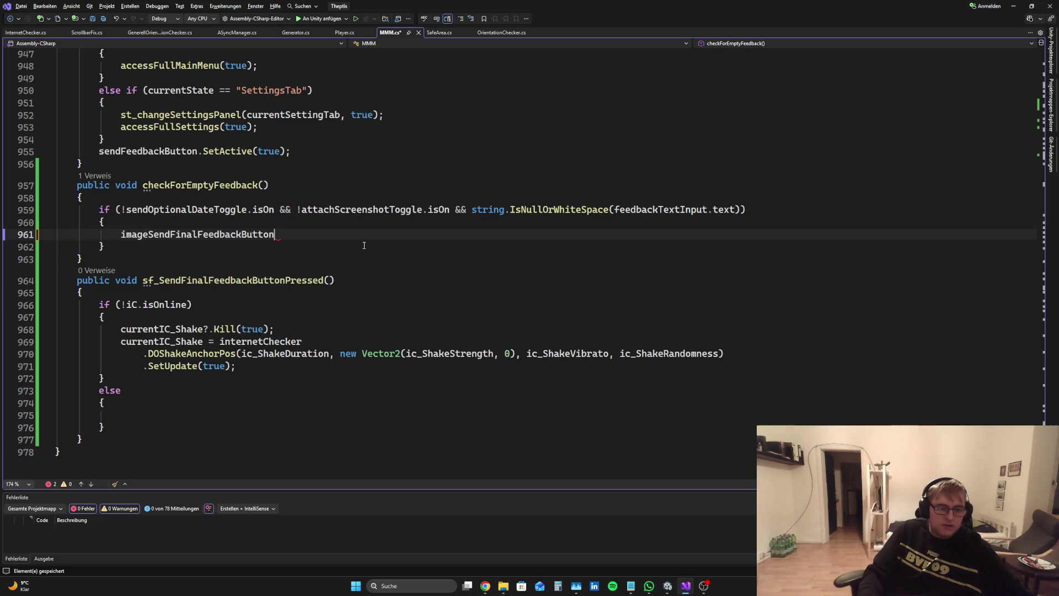
pyautogui.write('.col')
pyautogui.press('Tab')
pyautogui.write('= Color')
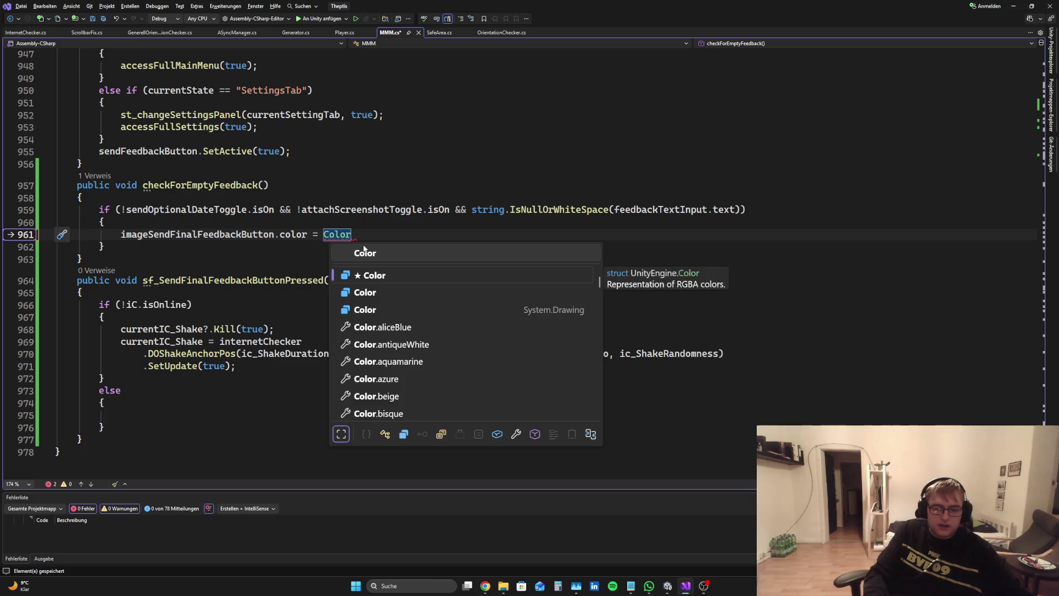
pyautogui.write('butt')
pyautogui.press('Tab')
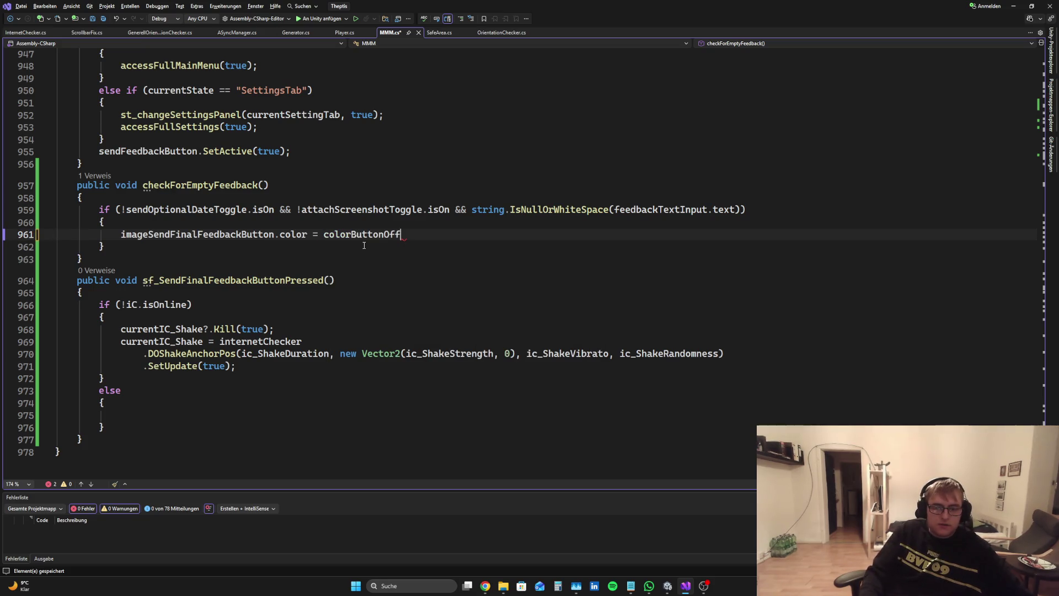
pyautogui.write(';')
pyautogui.press('Return')
# Set imageSendFinalFeedbackIcon.color to colorButtonOff as well
pyautogui.write('imager')
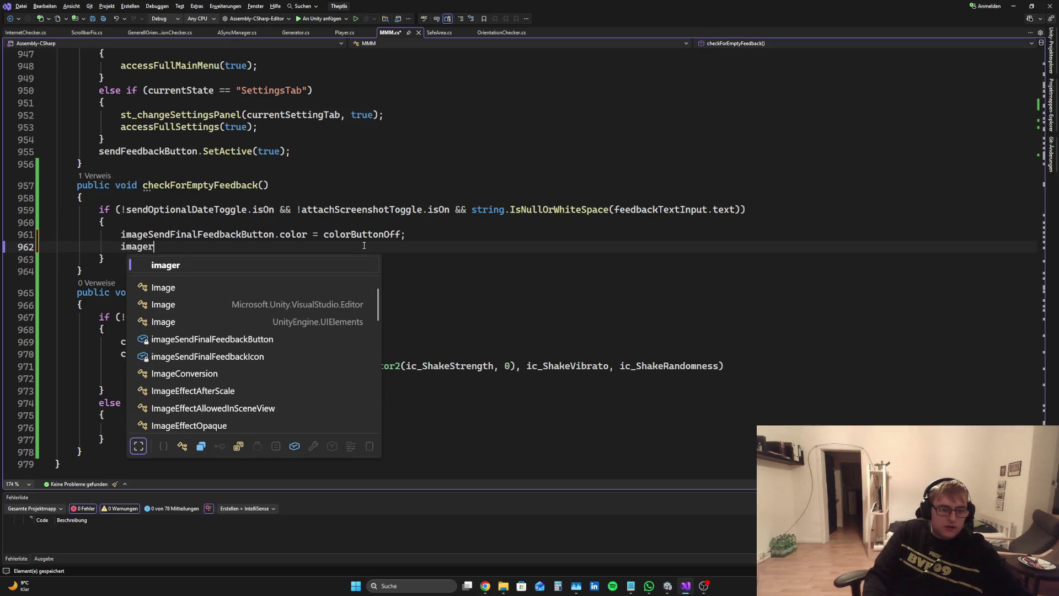
pyautogui.press('BackSpace')
pyautogui.write('eSend')
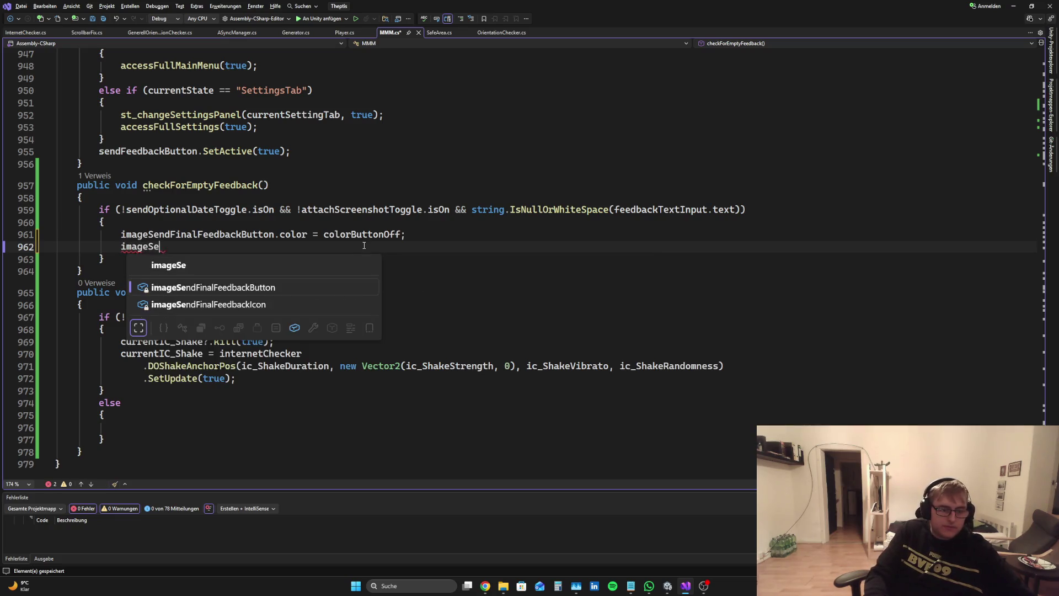
pyautogui.press('Down')
pyautogui.press('Tab')
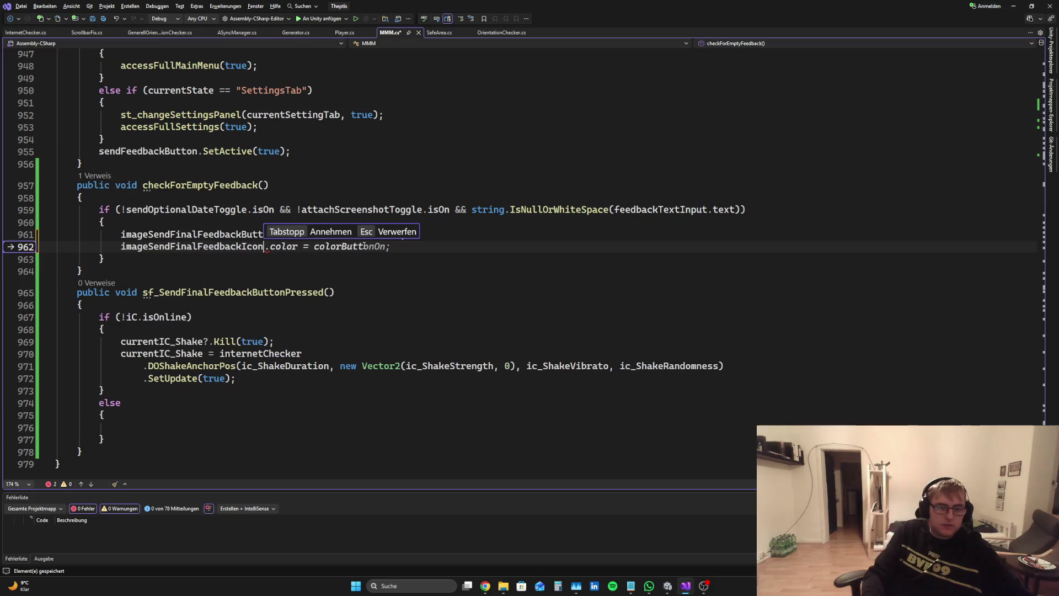
pyautogui.press('Tab')
pyautogui.press('Left')
pyautogui.press('BackSpace')
pyautogui.press('BackSpace')
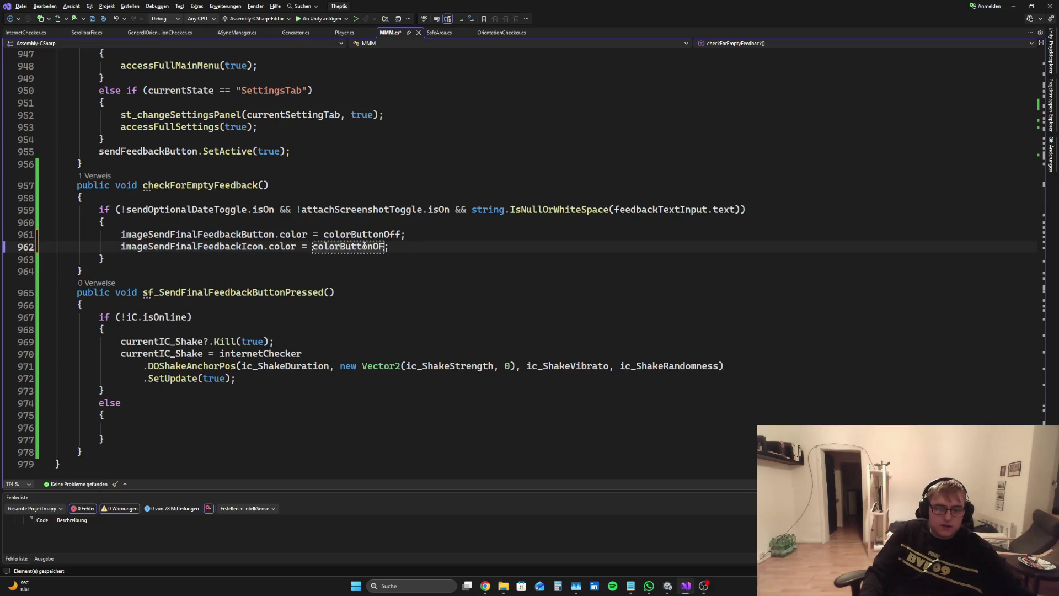
pyautogui.write('ff')
pyautogui.press('Down')
pyautogui.press('Up')
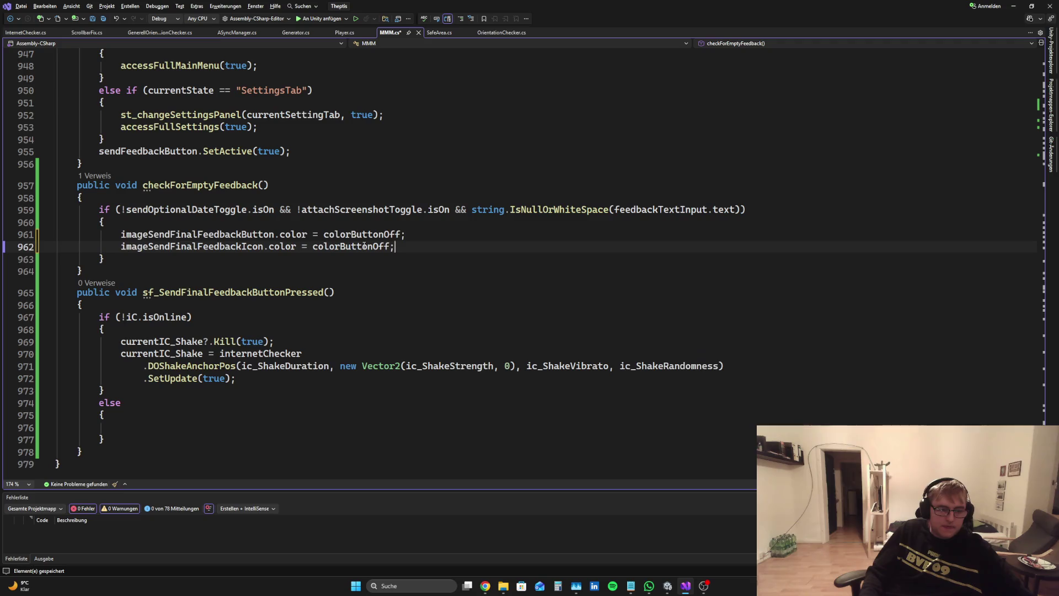
pyautogui.press('Down')
# Add an else block setting imageSendFinalFeedbackButton.color to colorButtonOn
pyautogui.write('elös')
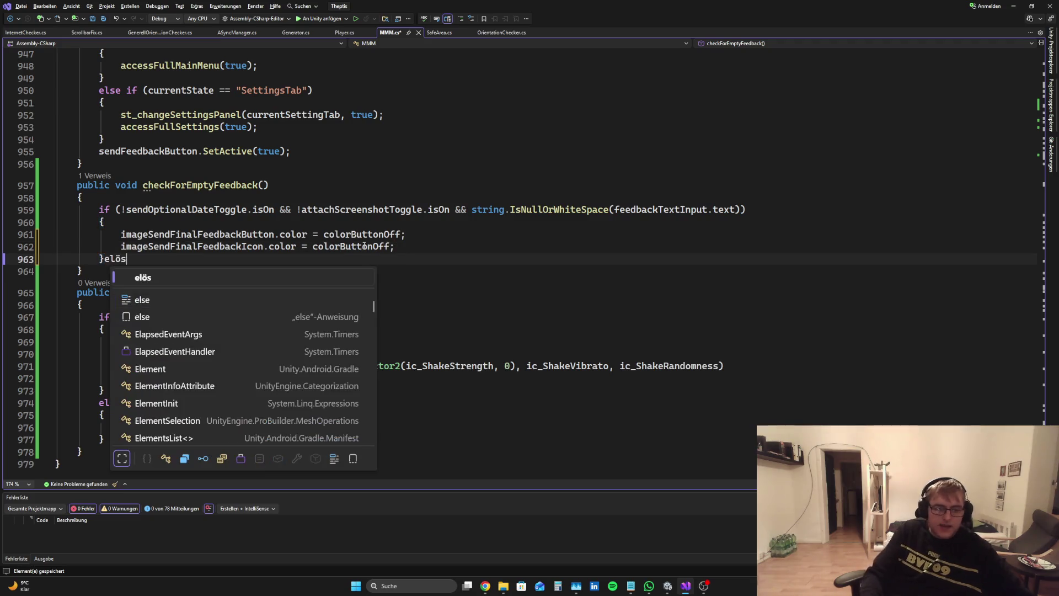
pyautogui.press('Tab')
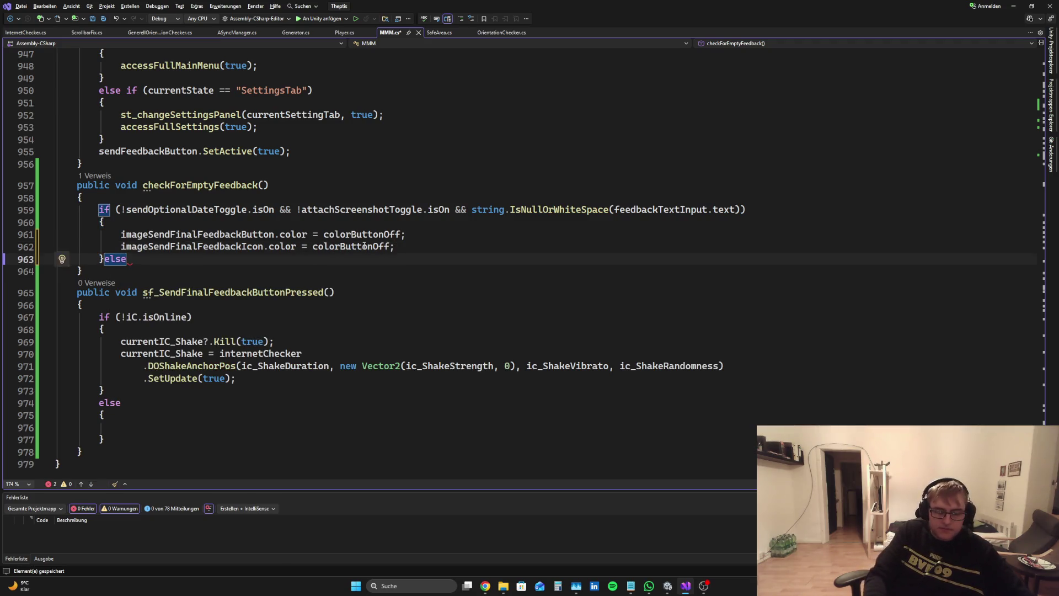
pyautogui.press('Tab')
pyautogui.write('image')
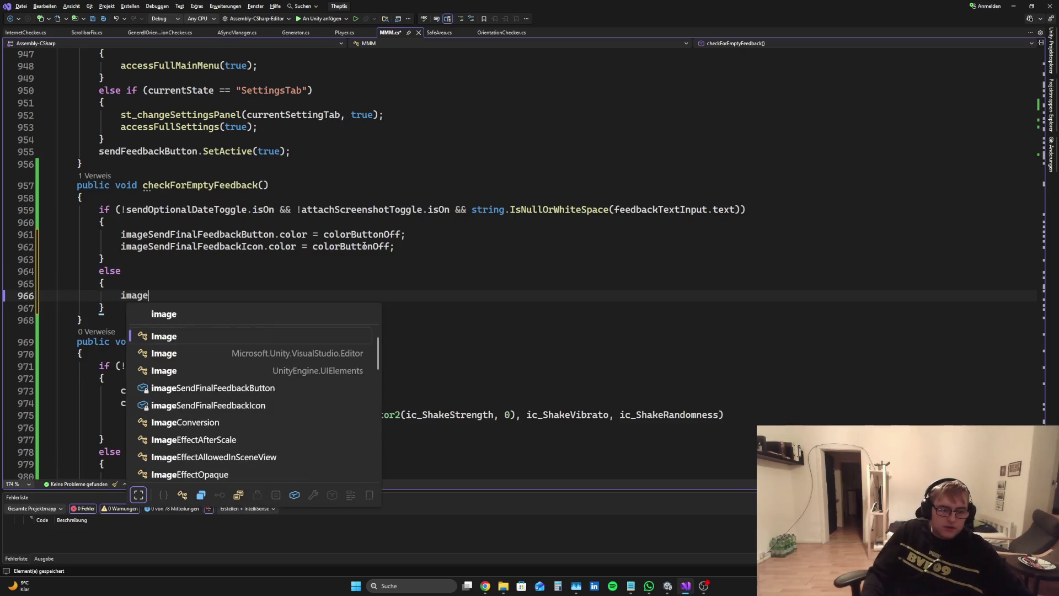
pyautogui.press('Tab')
pyautogui.write('.col')
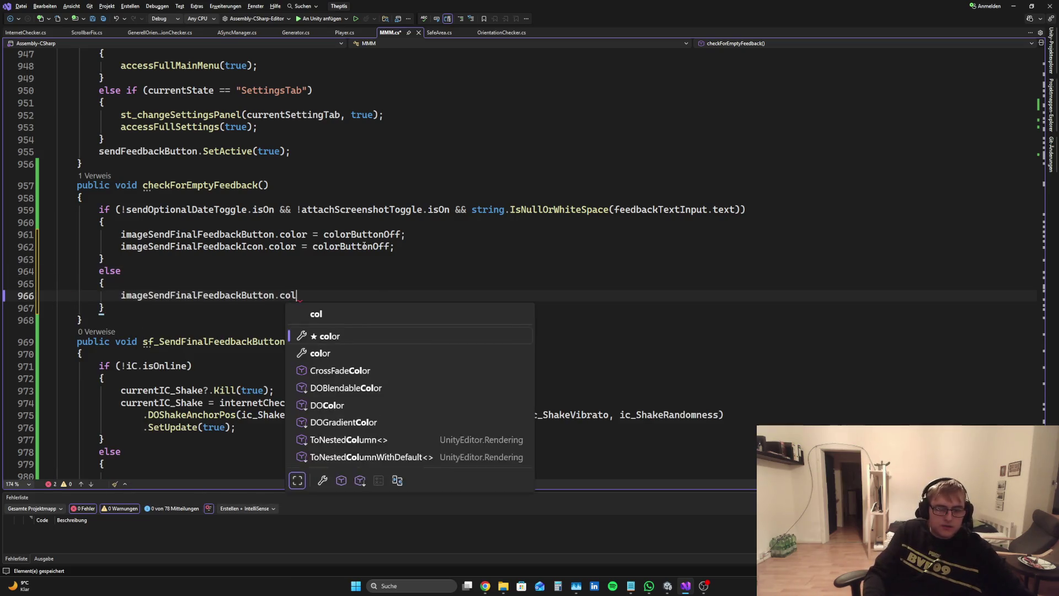
pyautogui.write('or = color')
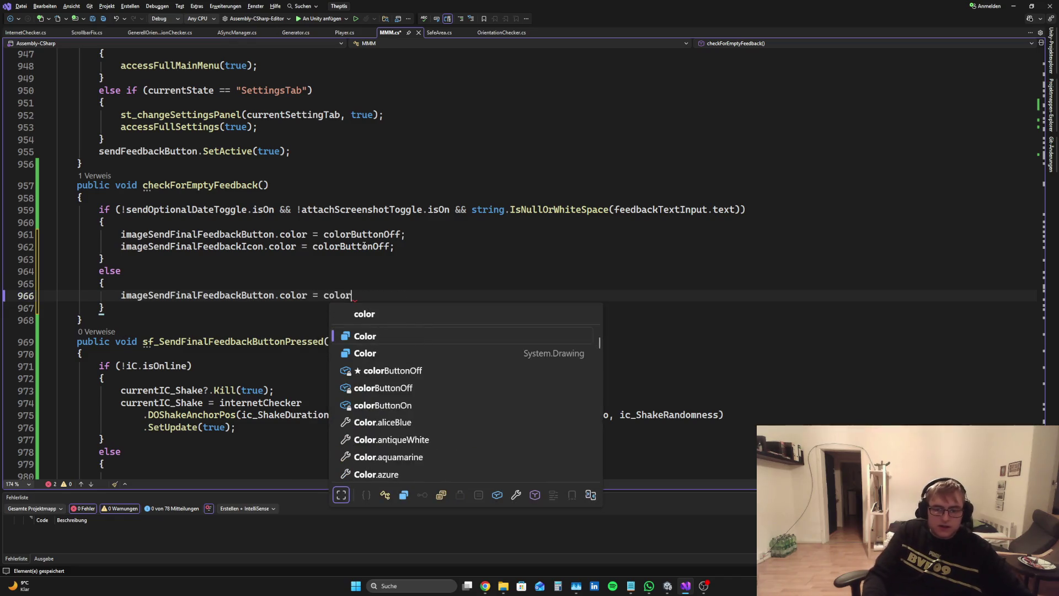
pyautogui.press('Down')
pyautogui.press('Tab')
pyautogui.write(';')
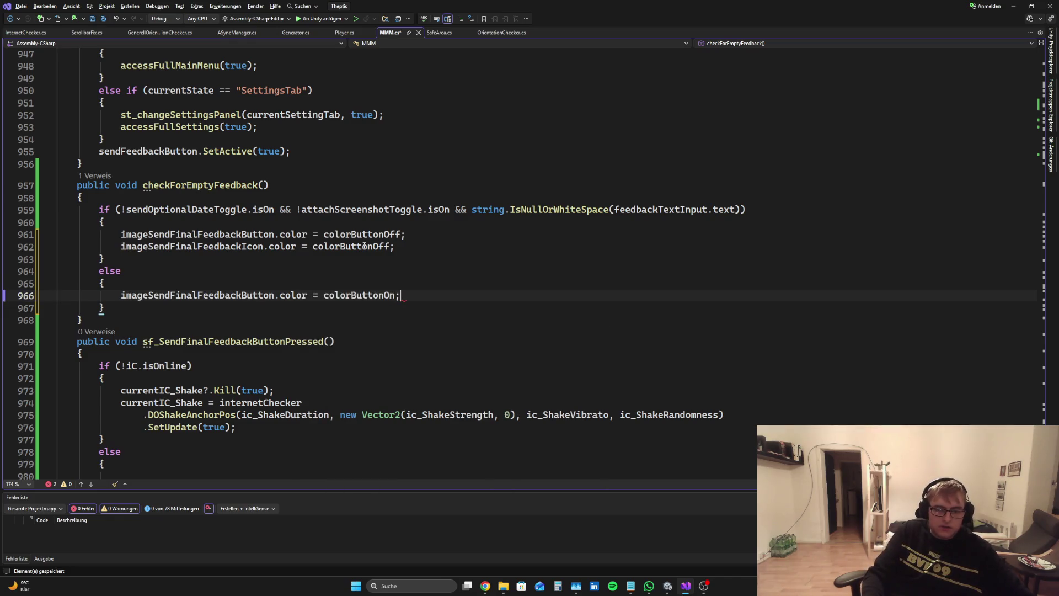
pyautogui.press('Return')
# Set imageSendFinalFeedbackIcon.color to colorButtonOn in the else block and save
pyautogui.write('imageS')
pyautogui.press('Down')
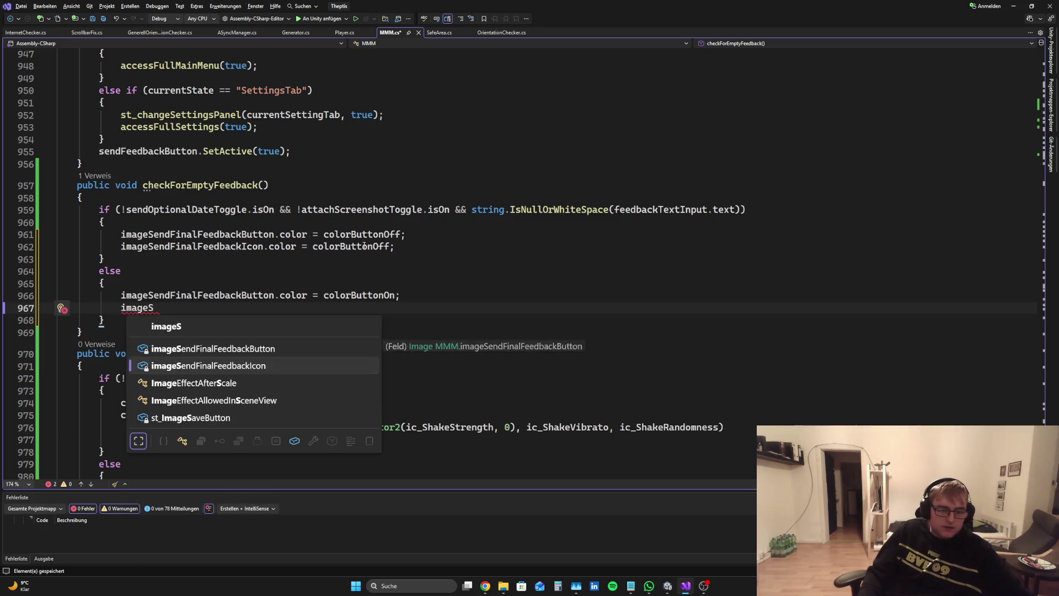
pyautogui.press('Tab')
pyautogui.write('.col')
pyautogui.press('Tab')
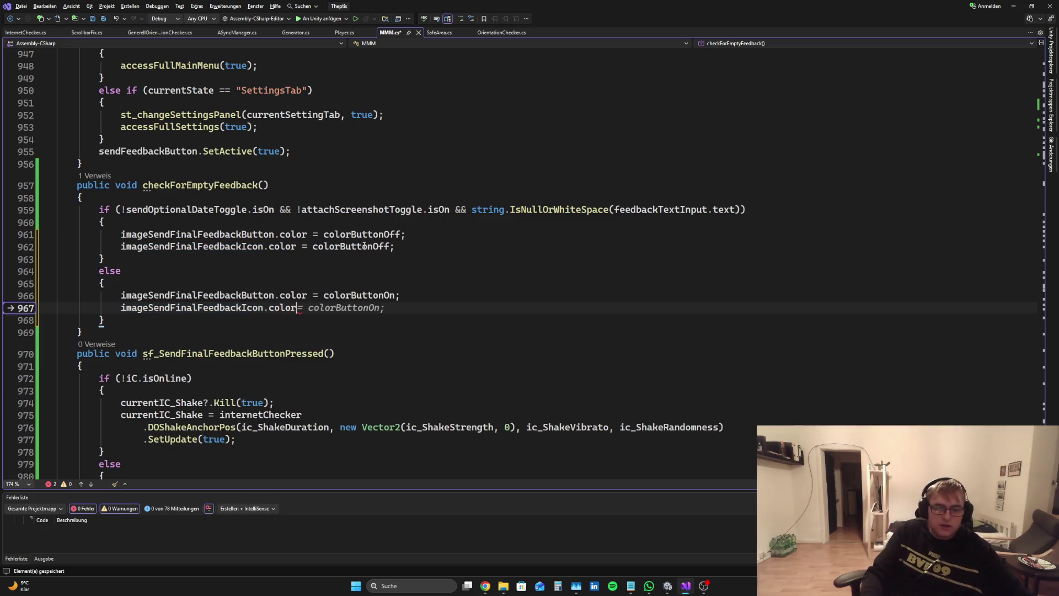
pyautogui.write(' =')
pyautogui.press('Tab')
pyautogui.hotkey('ctrl', 's')
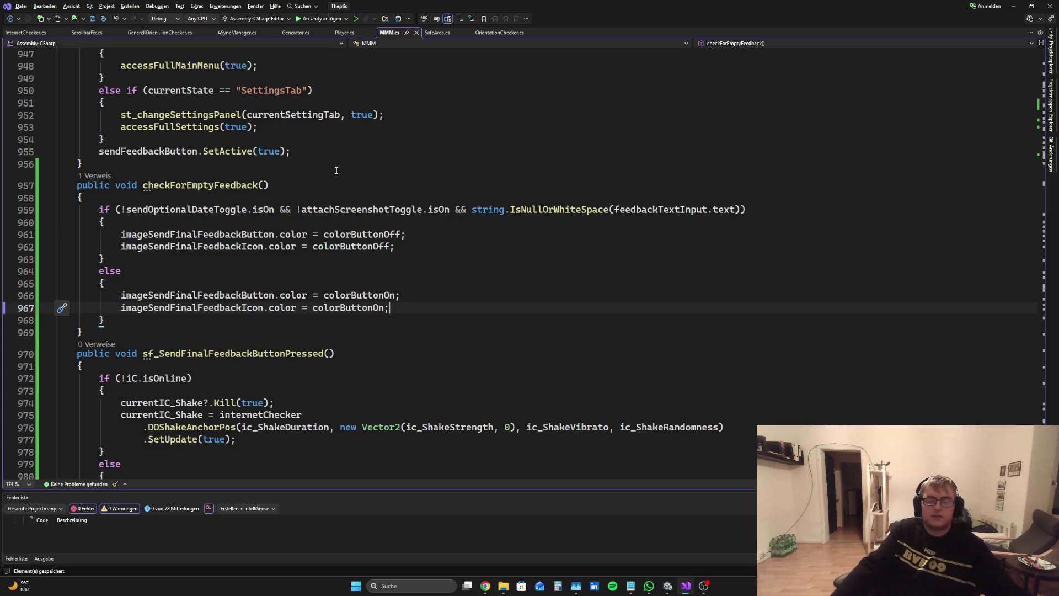
# Look over the finished method, then switch to Unity
pyautogui.scroll(-3, 379, 292)
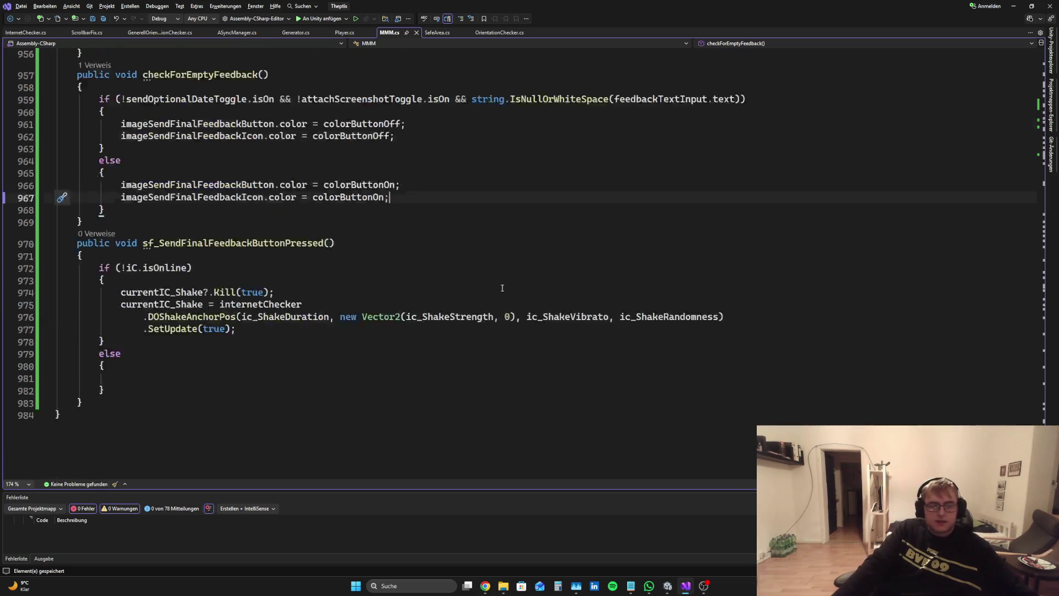
pyautogui.scroll(7, 414, 276)
pyautogui.scroll(-8, 542, 228)
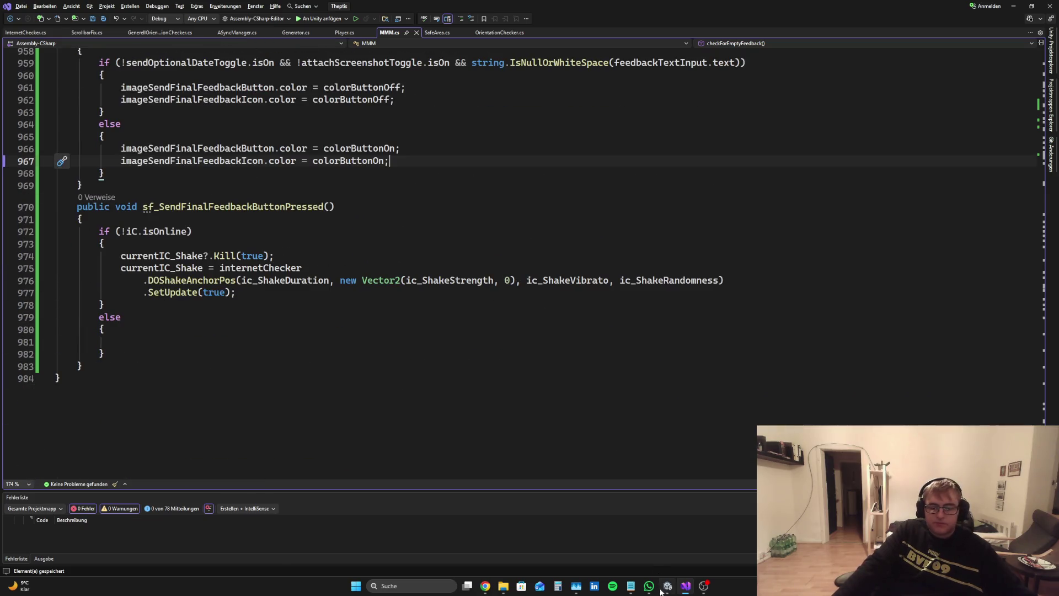
pyautogui.click(667, 586)
# Close the Send Feedback panel in the scene and clear the selection
pyautogui.click(98, 175)
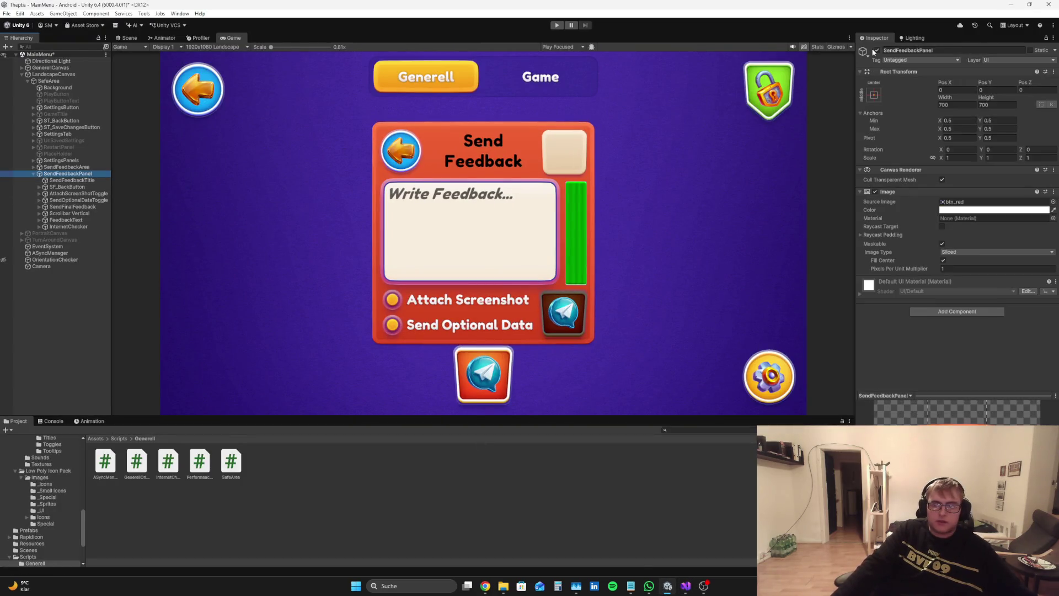
pyautogui.click(356, 164)
pyautogui.click(78, 342)
# Play-test the Send Feedback panel with Attach Screenshot and Send Optional Data turned off
pyautogui.hotkey('ctrl', 'p')
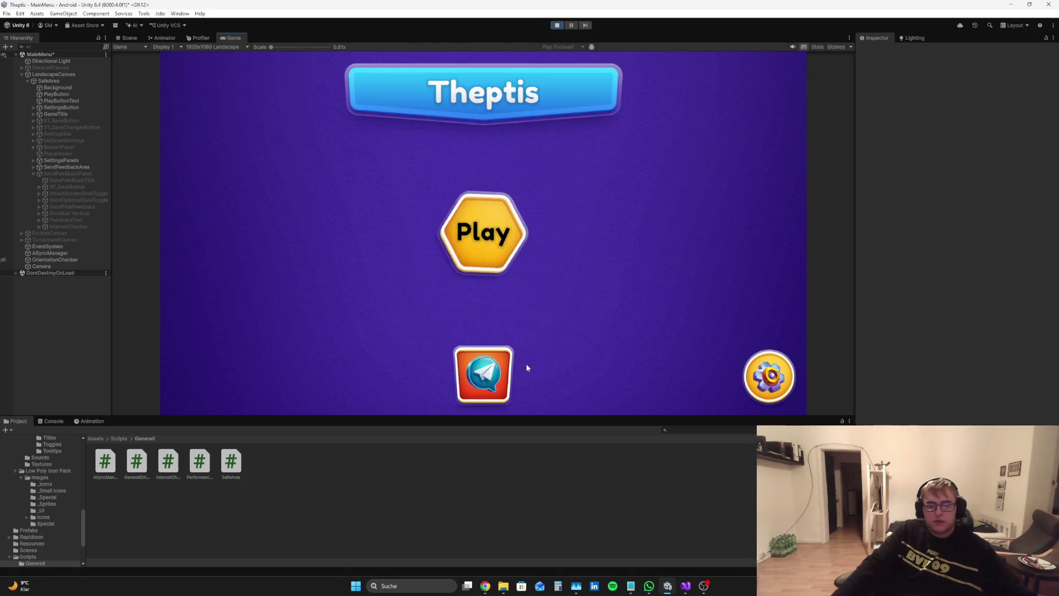
pyautogui.click(503, 377)
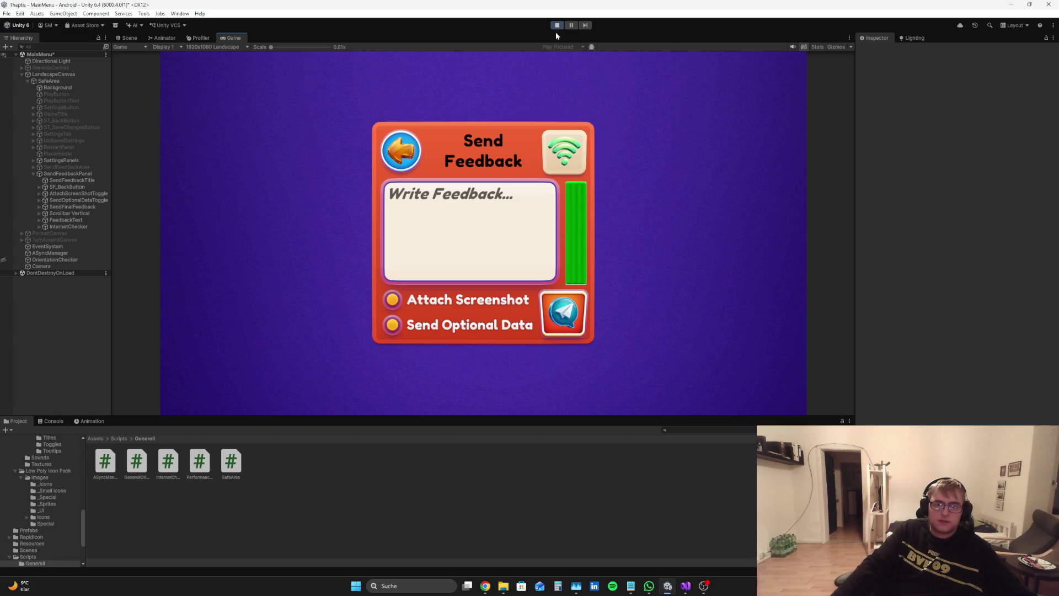
pyautogui.click(393, 301)
pyautogui.click(393, 324)
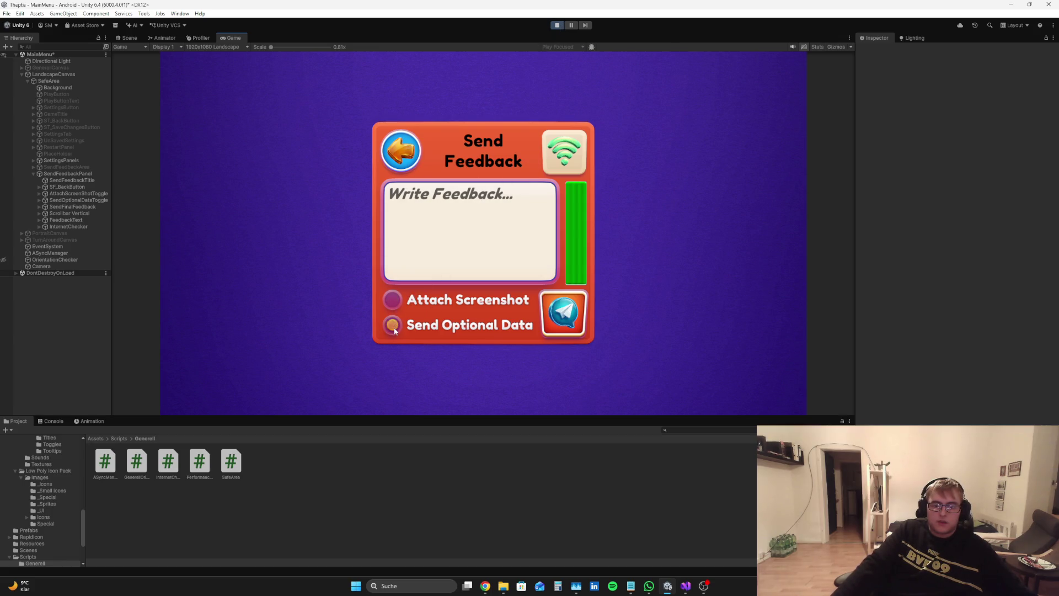
pyautogui.click(557, 25)
pyautogui.click(685, 585)
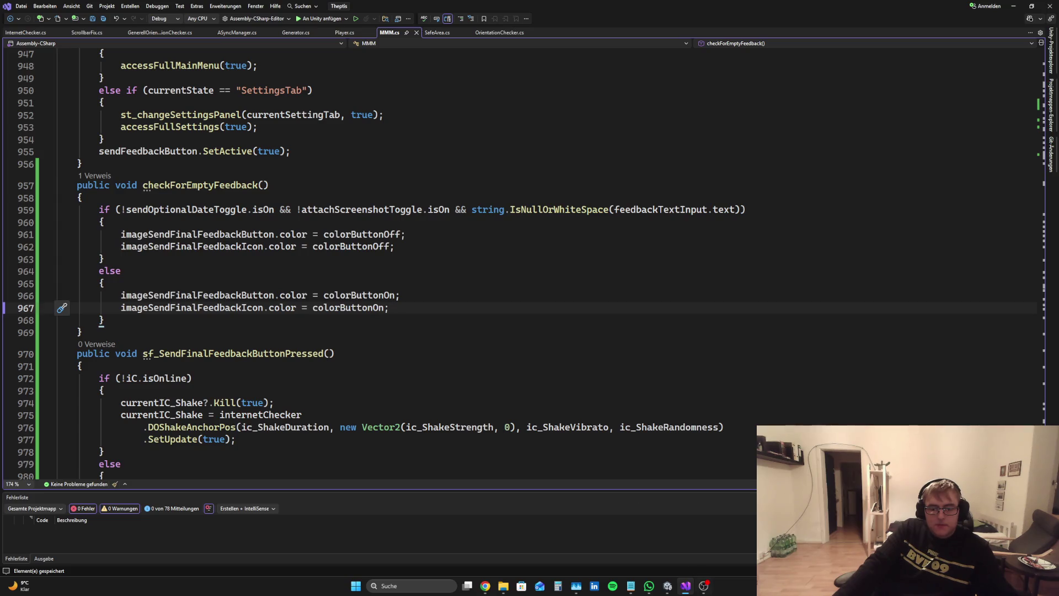
# Inspect the On Value Changed settings of SendOptionalDataToggle and AttachScreenShotToggle
pyautogui.click(667, 585)
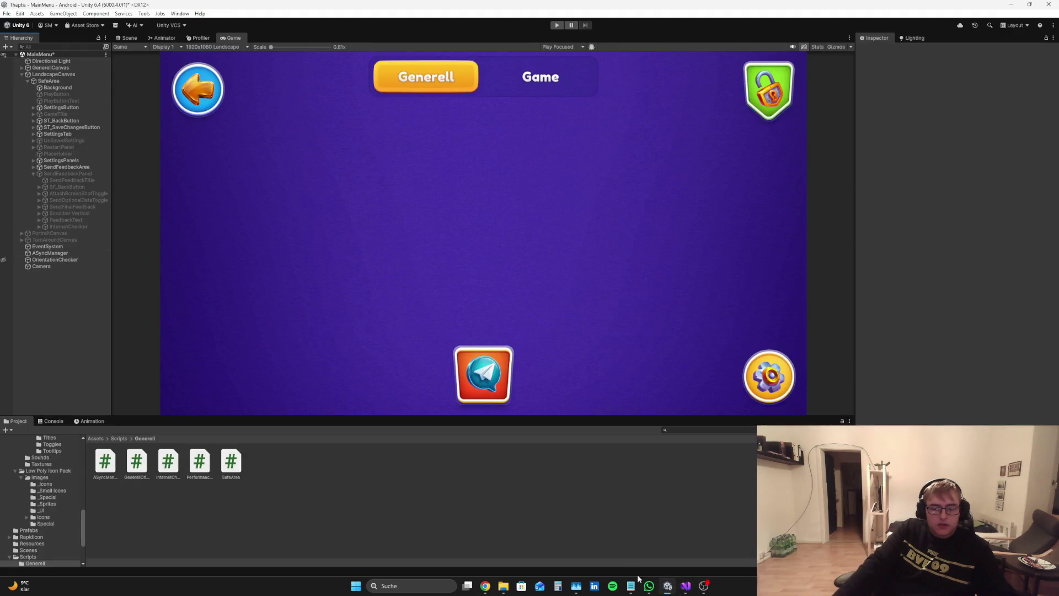
pyautogui.click(686, 585)
pyautogui.click(668, 586)
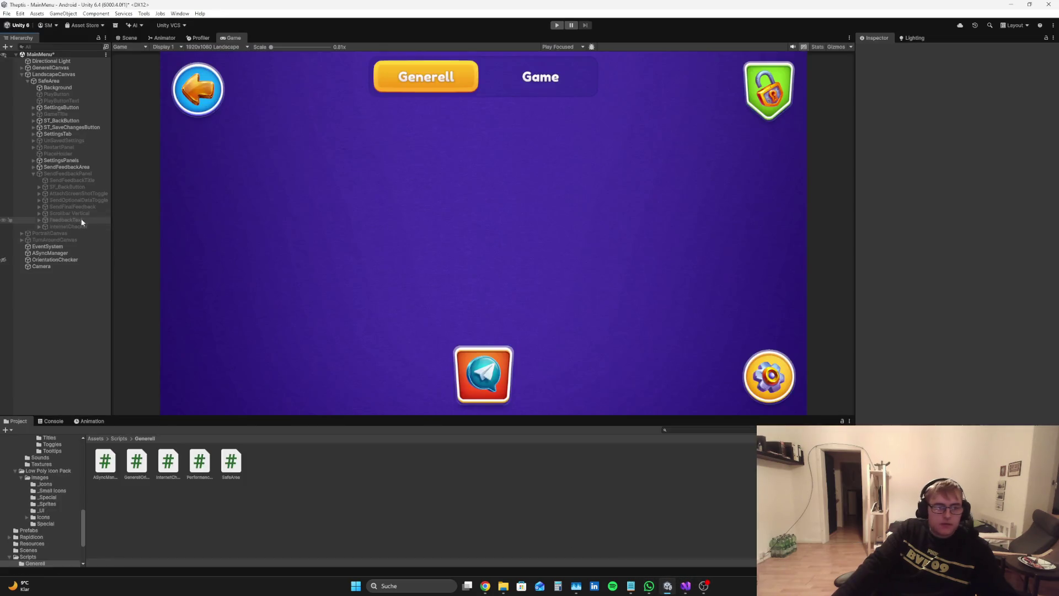
pyautogui.click(77, 200)
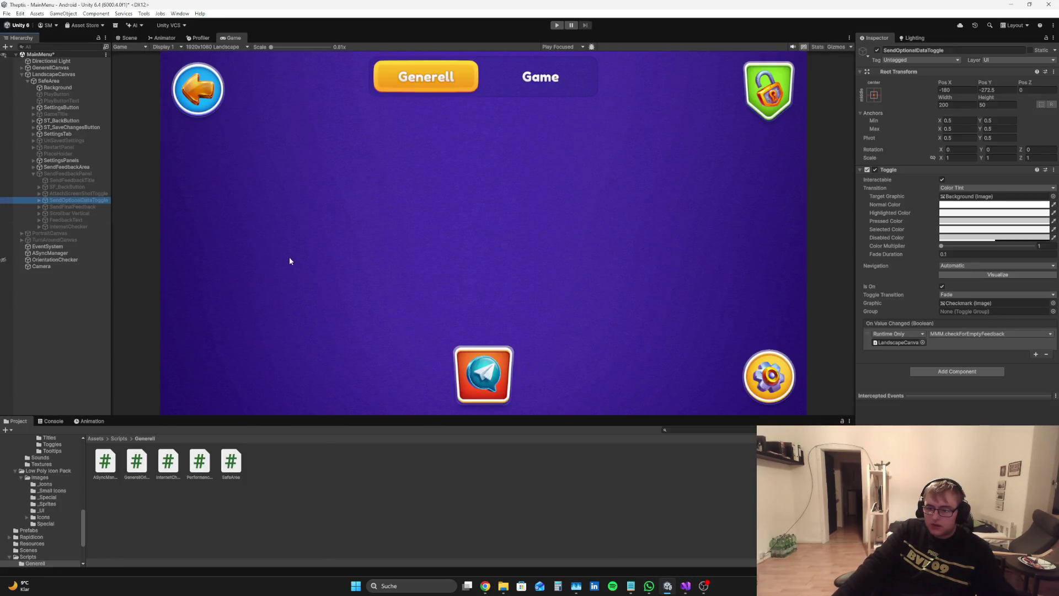
pyautogui.click(79, 195)
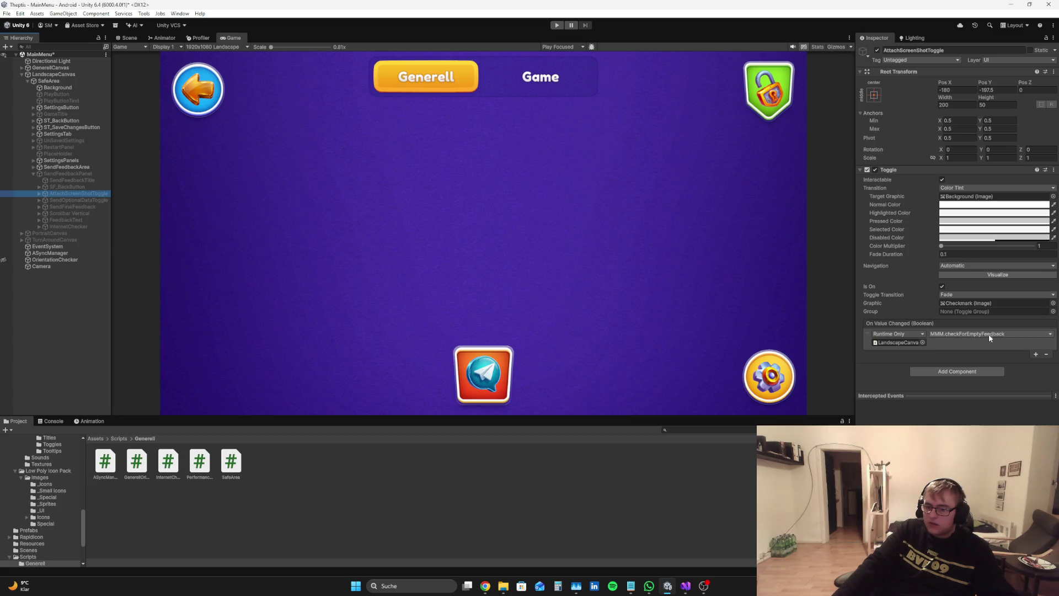
# Capture a screenshot of the AttachScreenShotToggle Inspector for the Perplexity chat
pyautogui.press('super+shift+s')
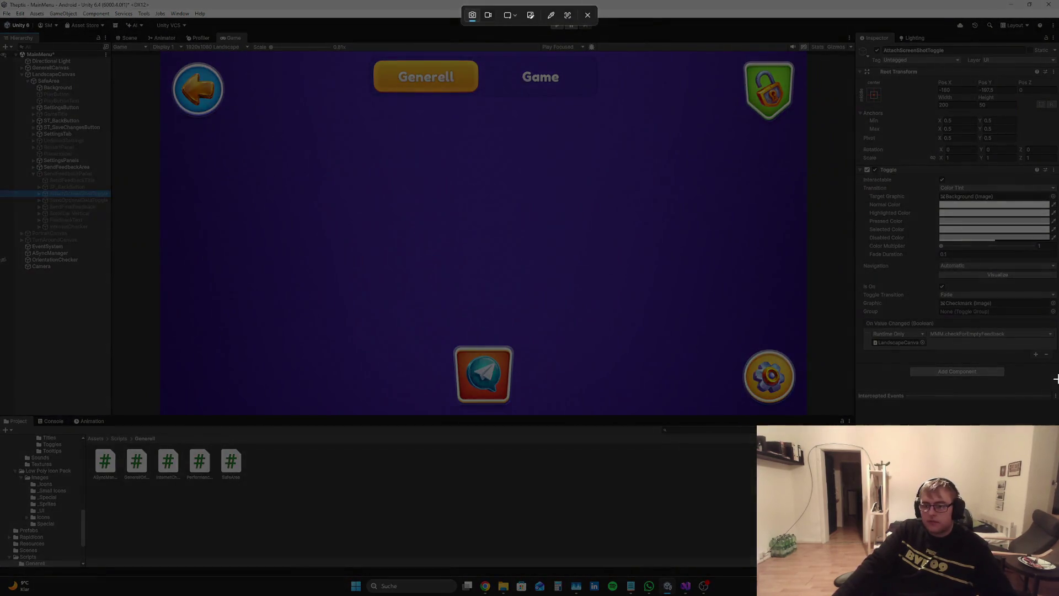
pyautogui.moveTo(1056, 378)
pyautogui.mouseDown()
pyautogui.moveTo(860, 11)
pyautogui.moveTo(858, 21)
pyautogui.mouseUp()
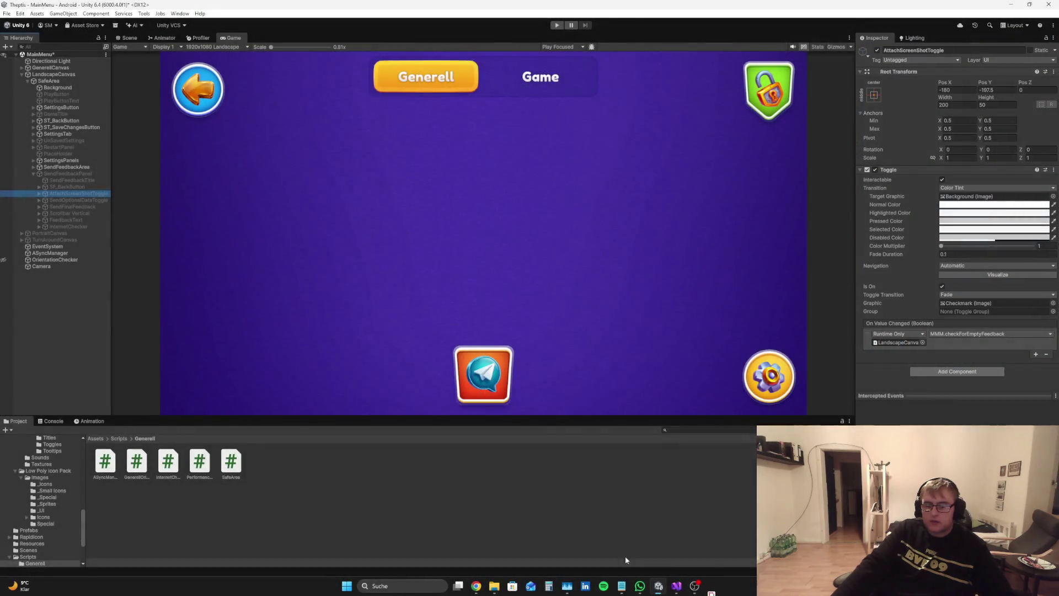
pyautogui.click(484, 586)
# Attach the Inspector screenshot and write a German question: toggle off does nothing, else block should run
pyautogui.scroll(-5, 488, 488)
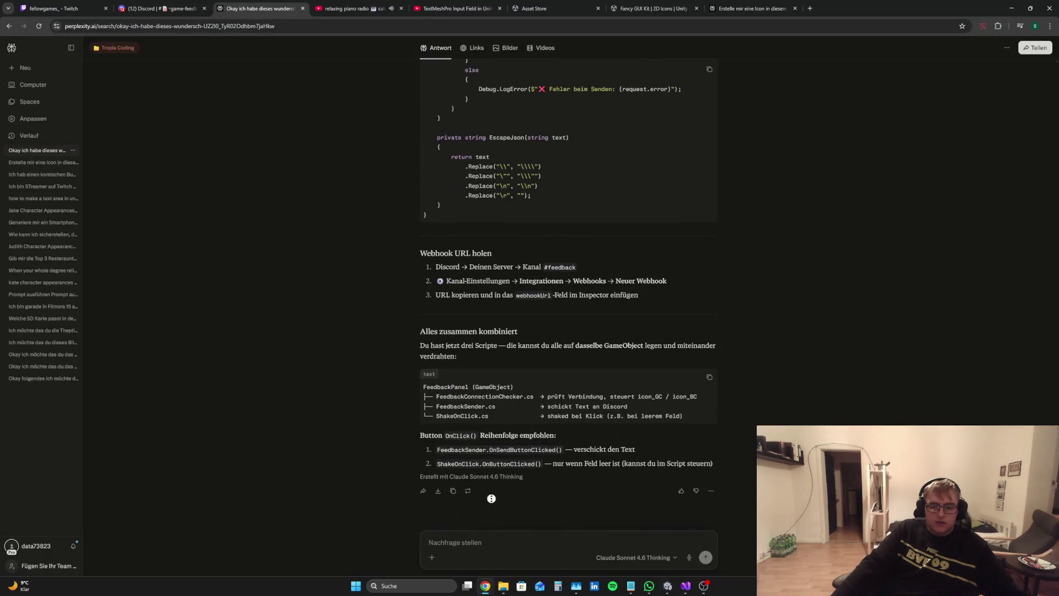
pyautogui.hotkey('ctrl', 'v')
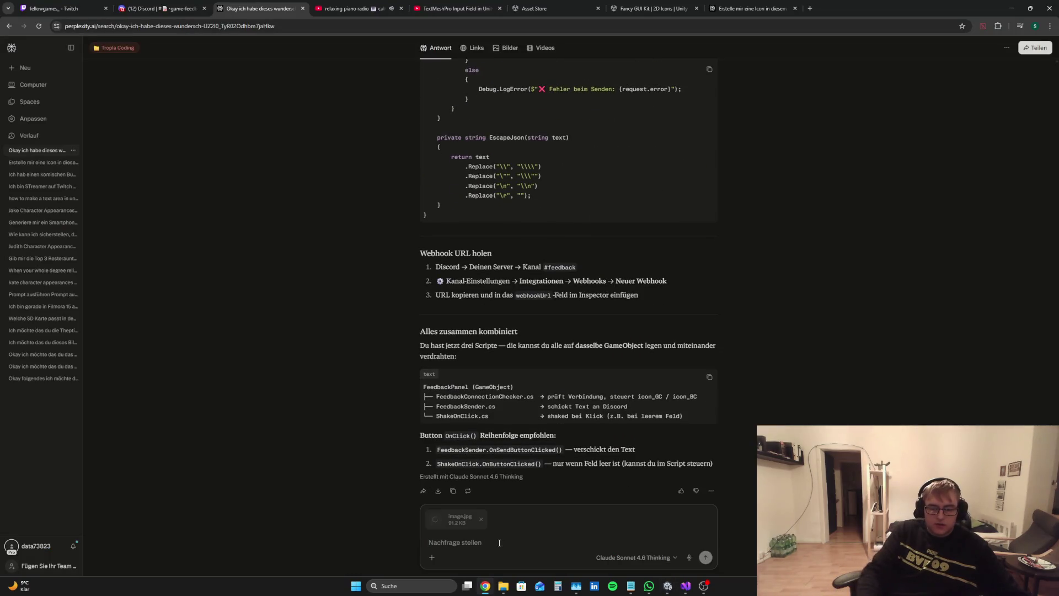
pyautogui.write('IOc')
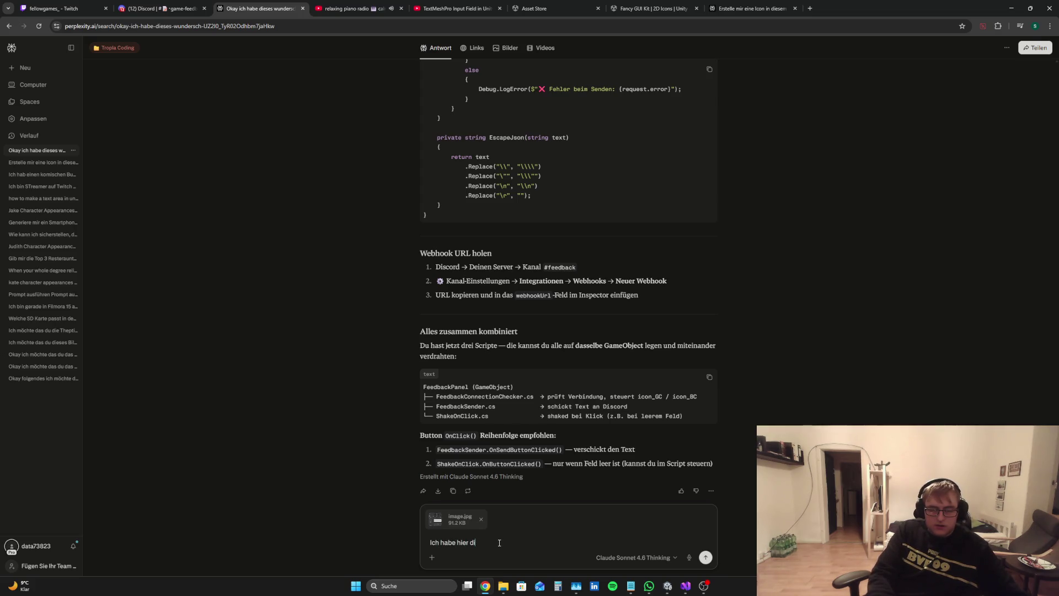
pyautogui.write('Toggle')
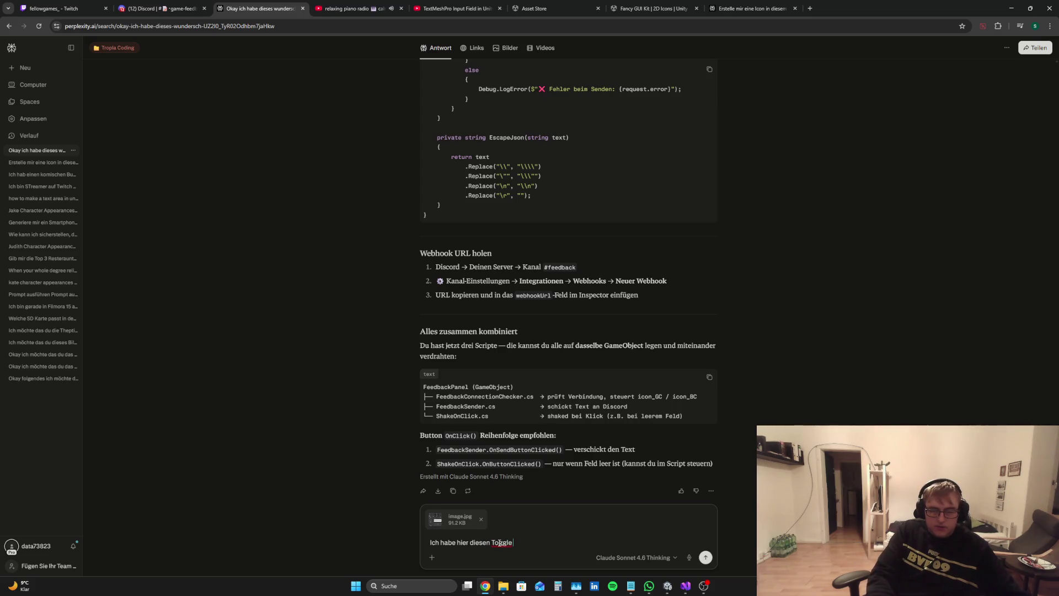
pyautogui.write('is')
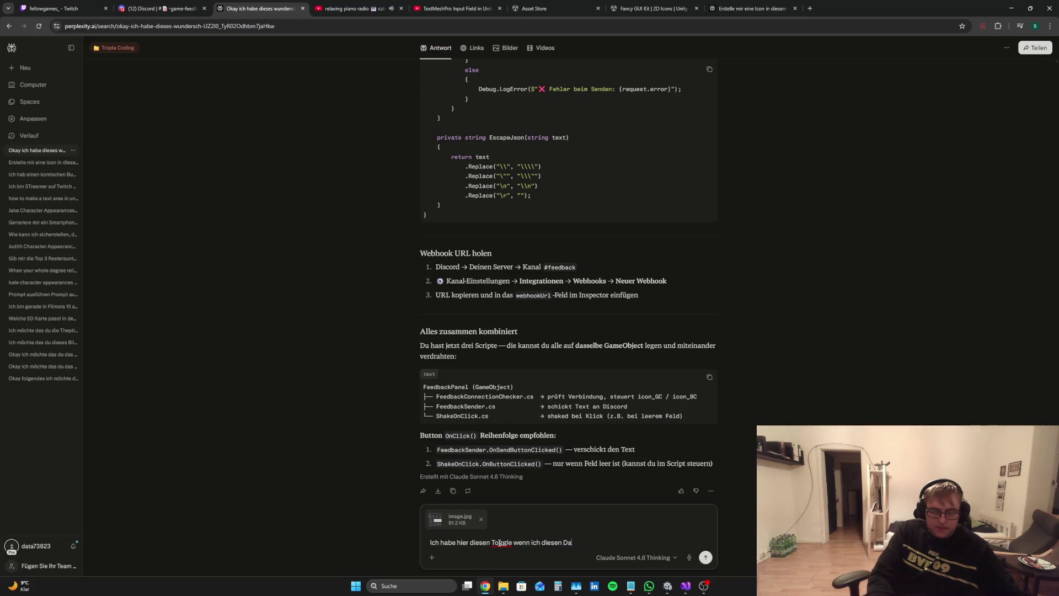
pyautogui.write('iviere')
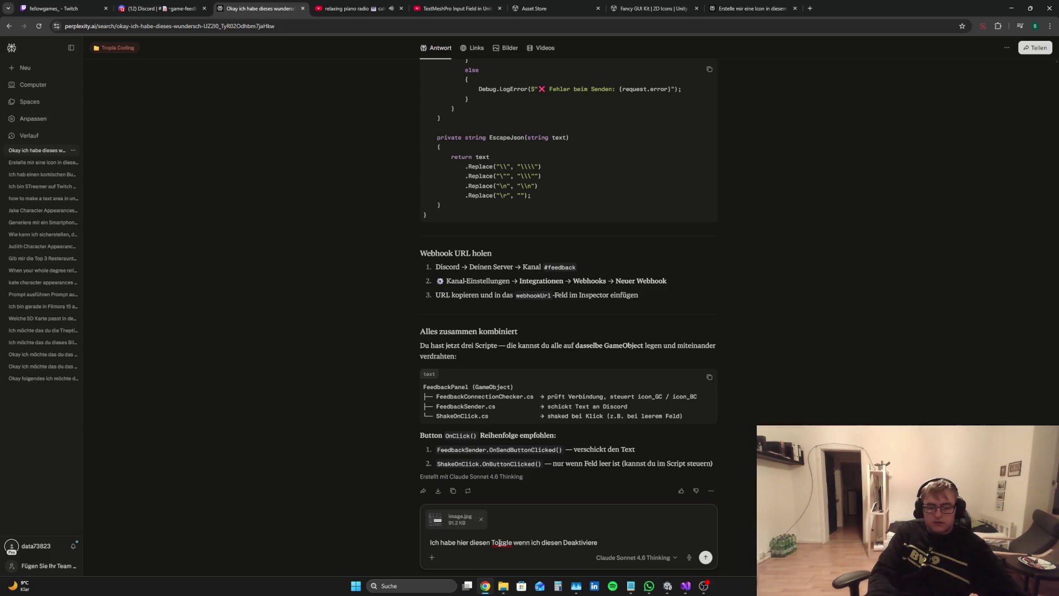
pyautogui.write('siue')
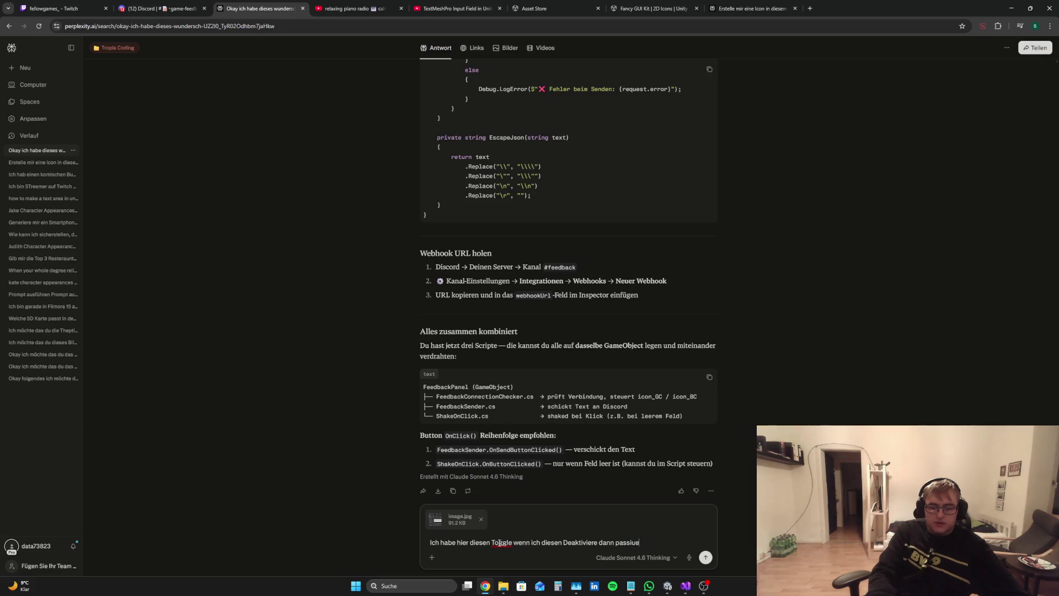
pyautogui.press('BackSpace')
pyautogui.press('BackSpace')
pyautogui.write('ert nichts obwohl er i')
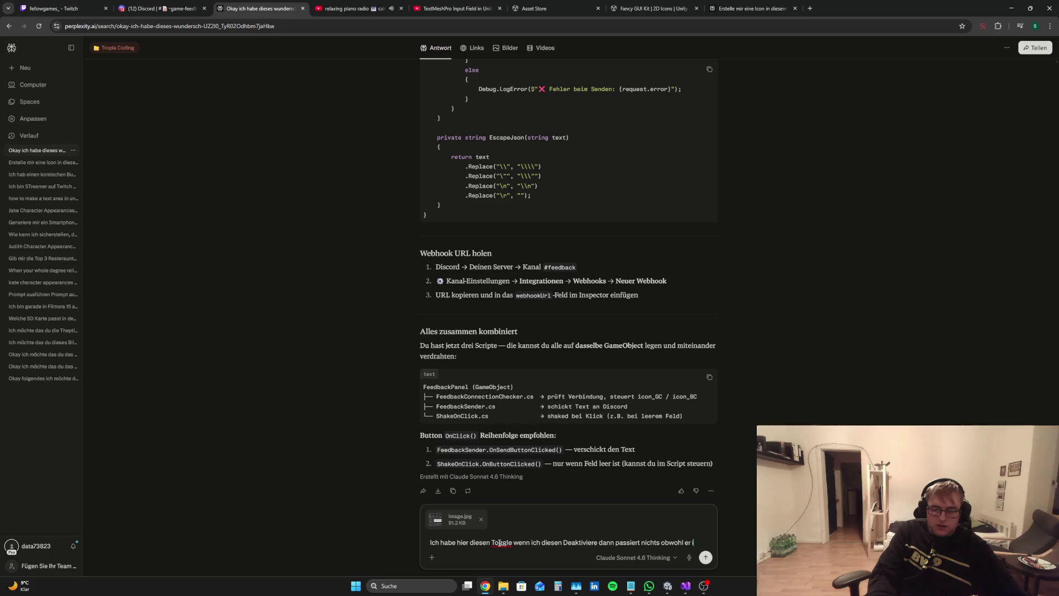
pyautogui.write('n den Is')
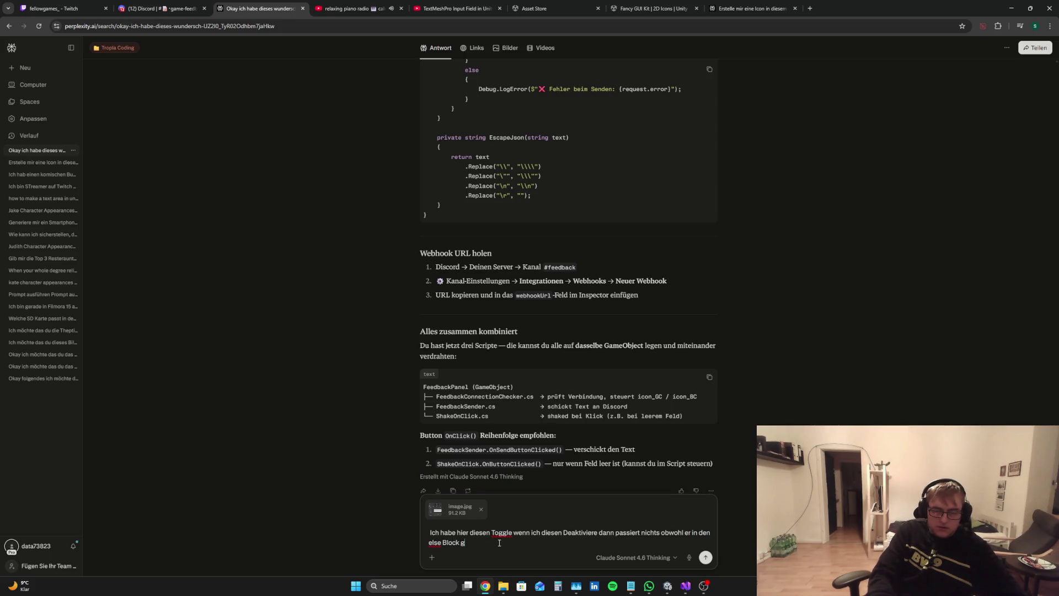
pyautogui.write('ehen soll und ja die Text Ares')
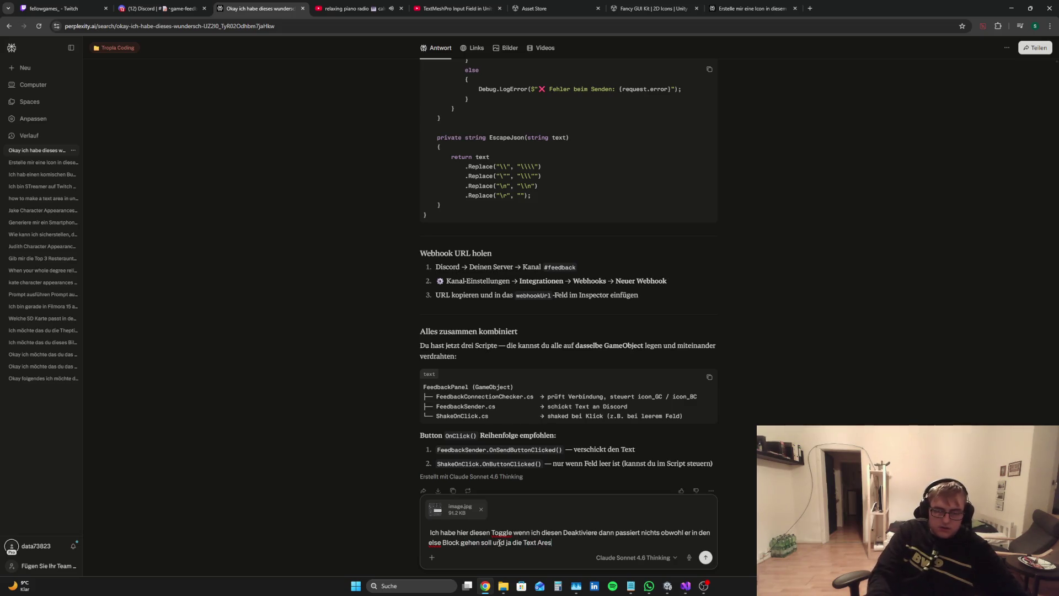
pyautogui.press('BackSpace')
pyautogui.write('a ist leer')
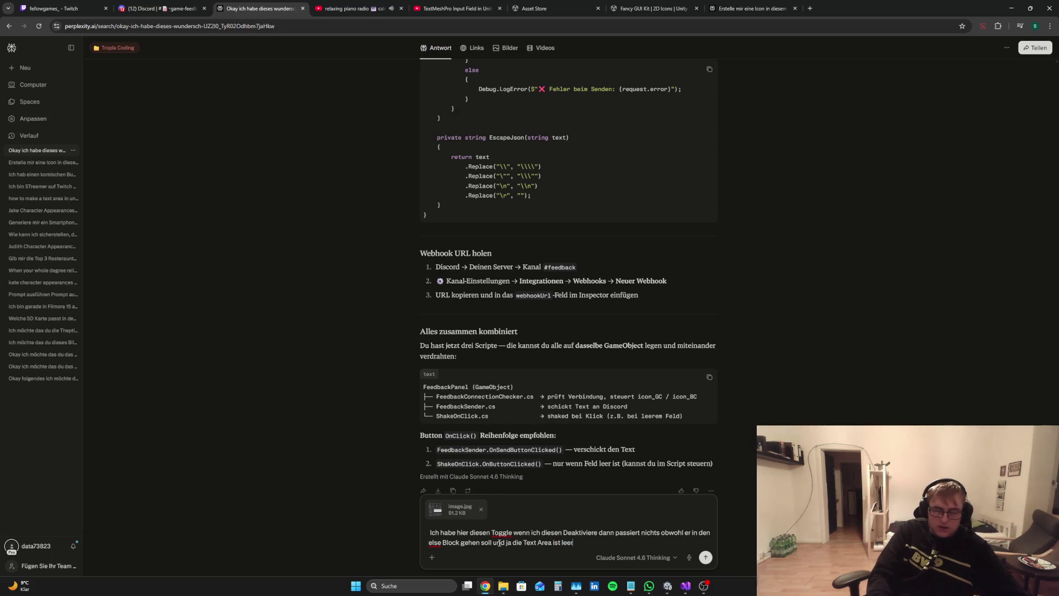
pyautogui.click(685, 586)
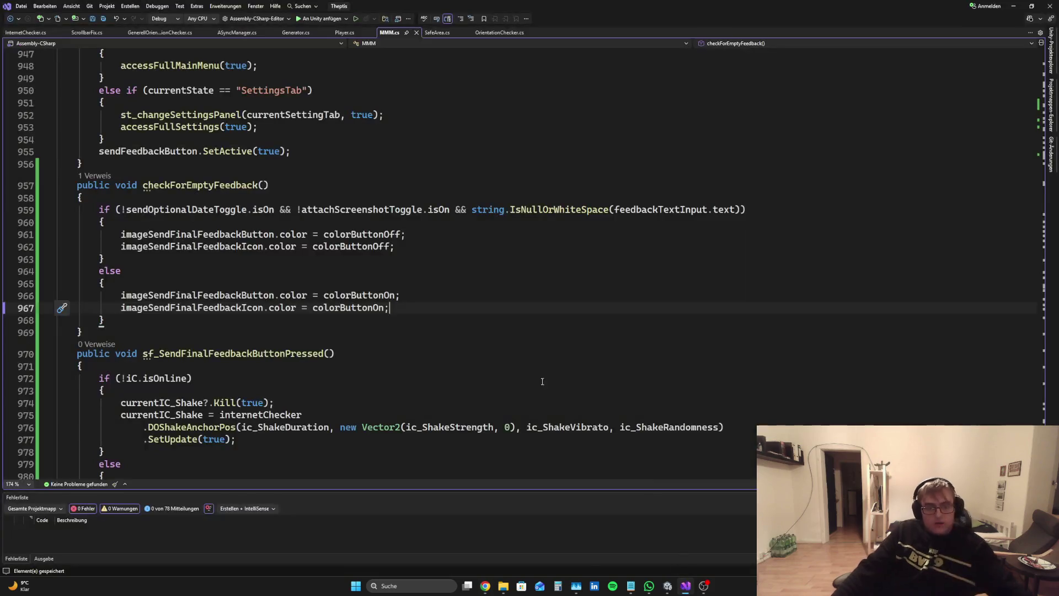
# Paste the checkForEmptyFeedback method into Perplexity, send the question, and read the OR-based canSend answer
pyautogui.moveTo(97, 332); pyautogui.dragTo(54, 185)
pyautogui.hotkey('ctrl', 'c')
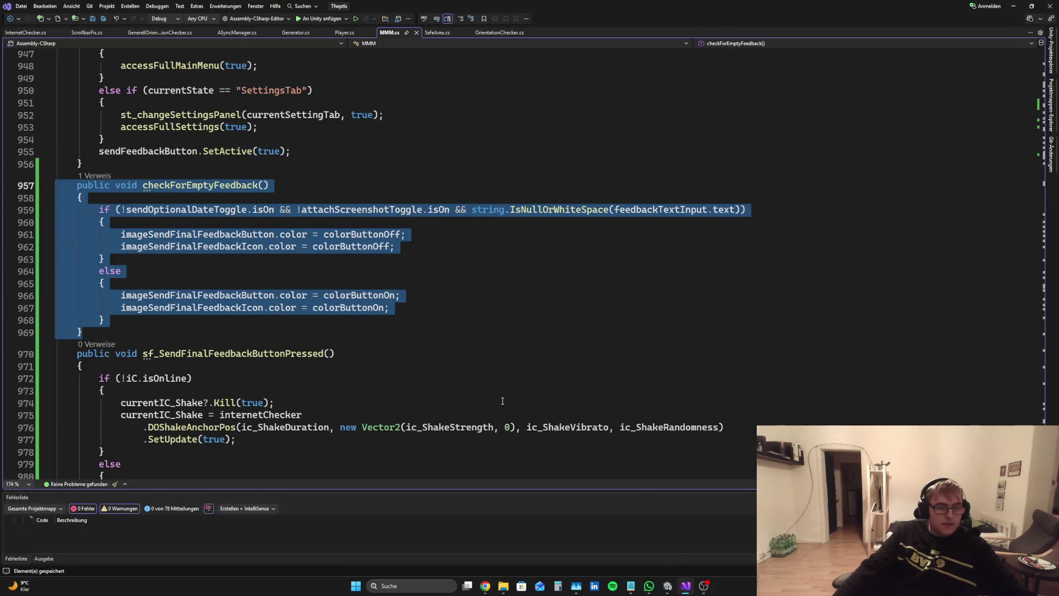
pyautogui.click(485, 585)
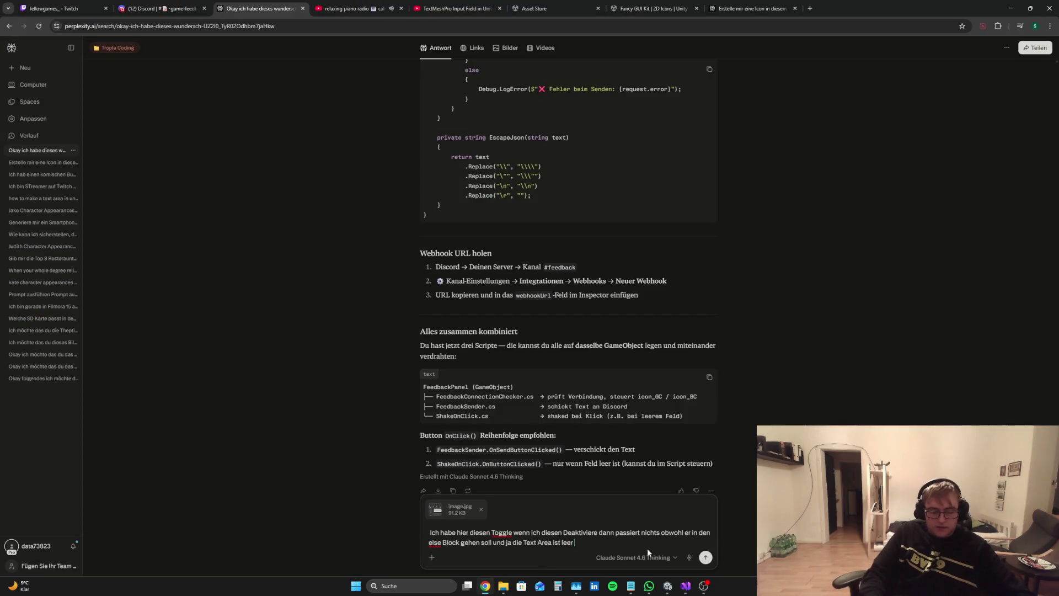
pyautogui.hotkey('ctrl', 'v')
pyautogui.press('Return')
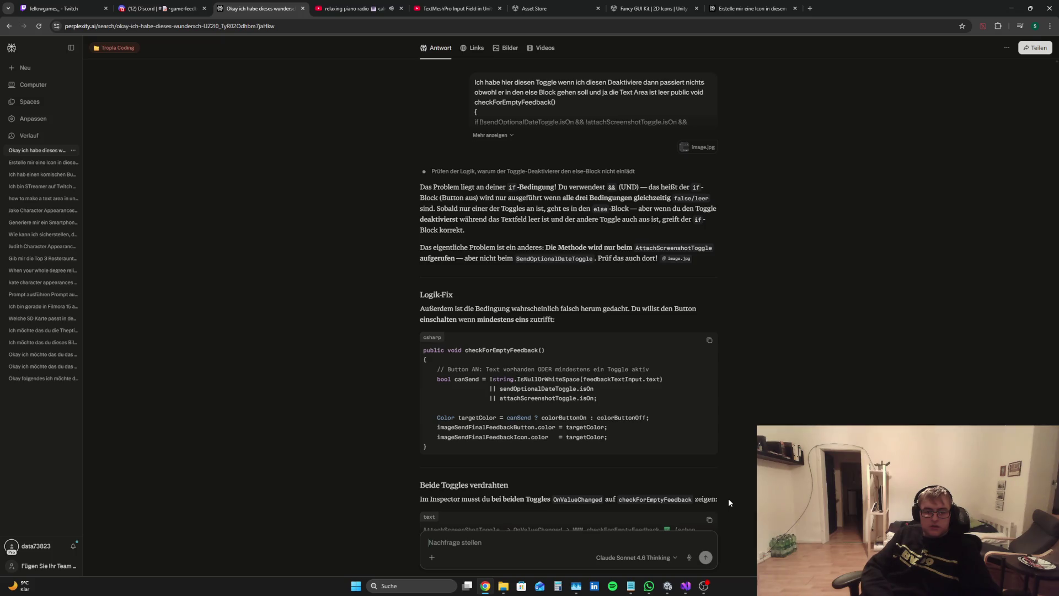
pyautogui.scroll(-3, 656, 316)
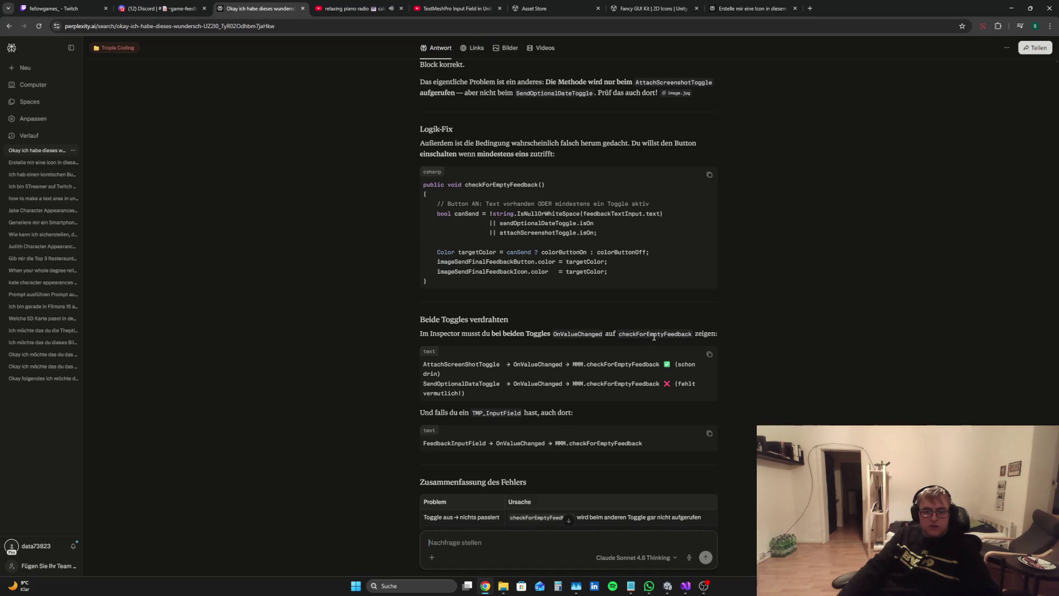
pyautogui.click(685, 585)
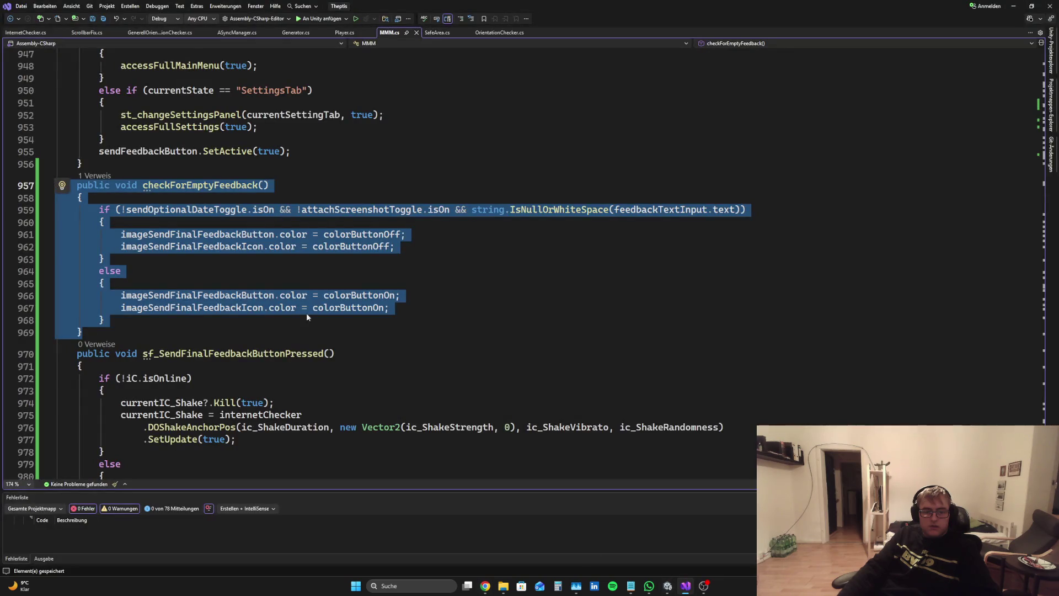
# Add a Debug.Log(sendOptionalDateToggle.isOn) line at the top of checkForEmptyFeedback
pyautogui.click(100, 210)
pyautogui.press('Return')
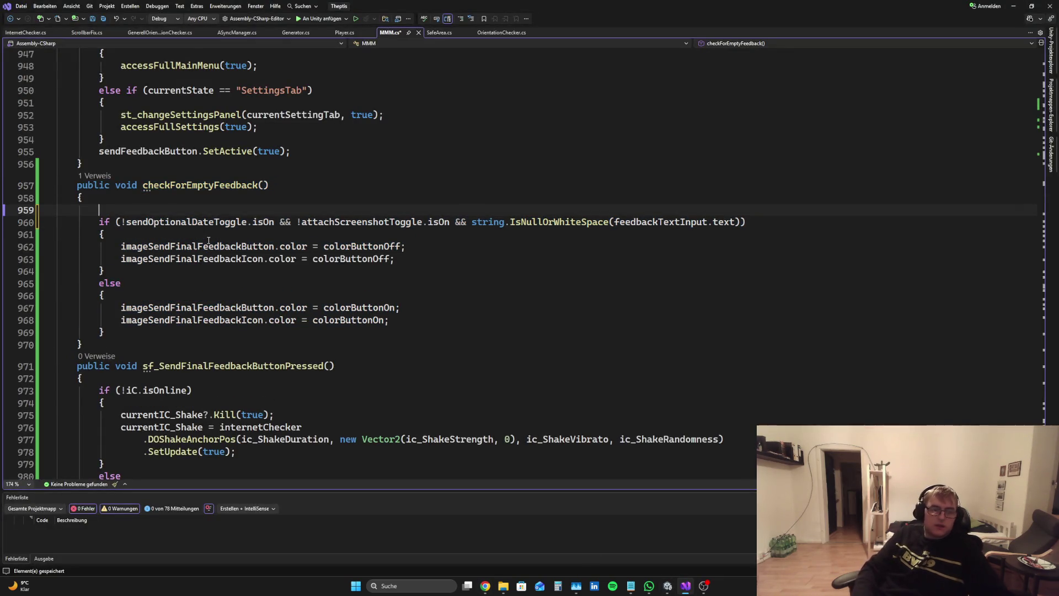
pyautogui.press('Up')
pyautogui.write('Deb')
pyautogui.press('Tab')
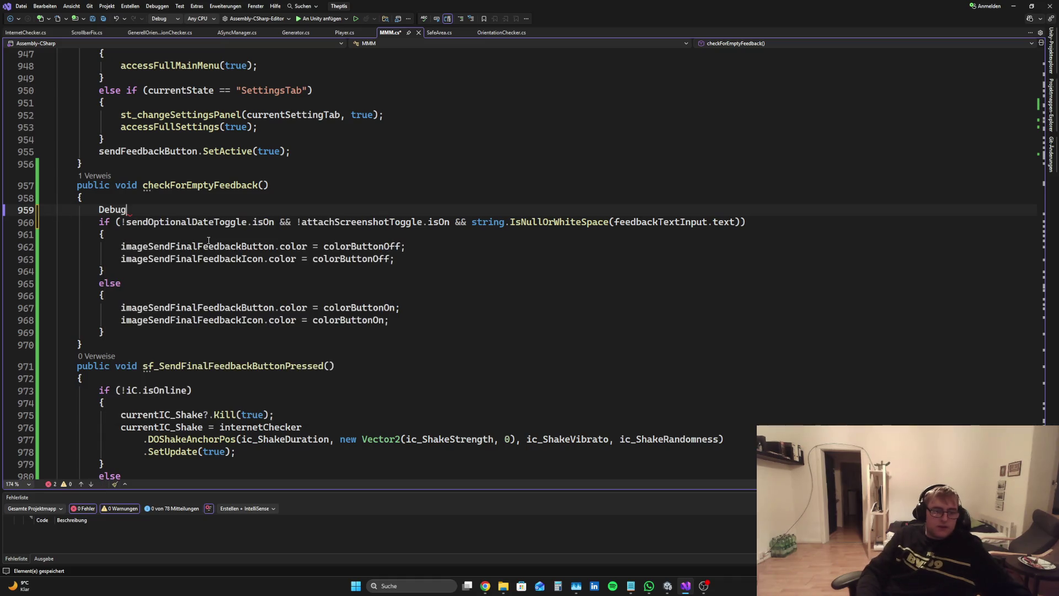
pyautogui.write('.lo')
pyautogui.press('Tab')
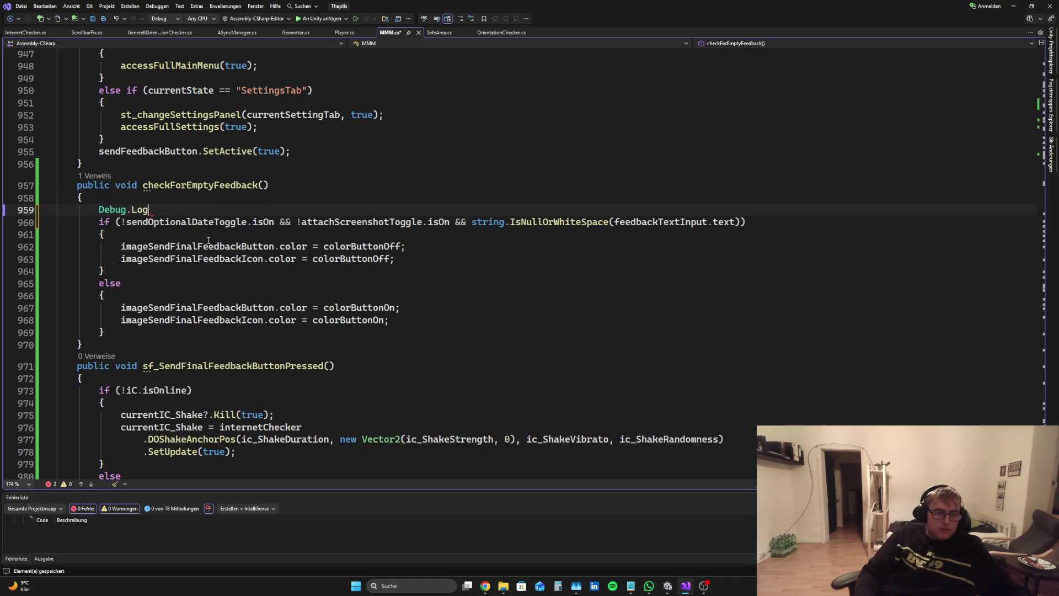
pyautogui.write('()')
pyautogui.press('Left')
pyautogui.write('send')
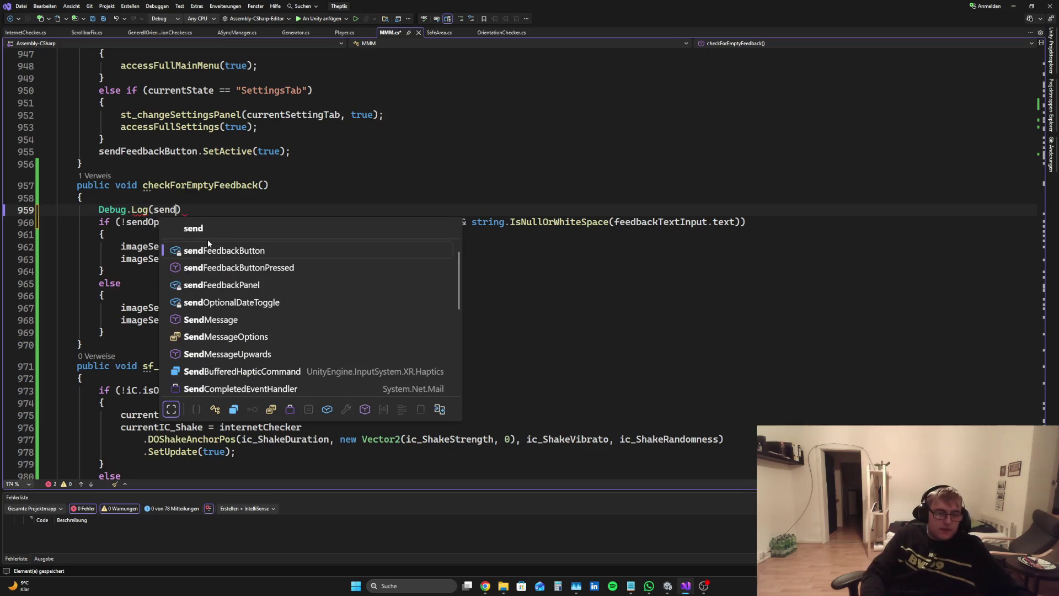
pyautogui.press('Tab')
pyautogui.write('.')
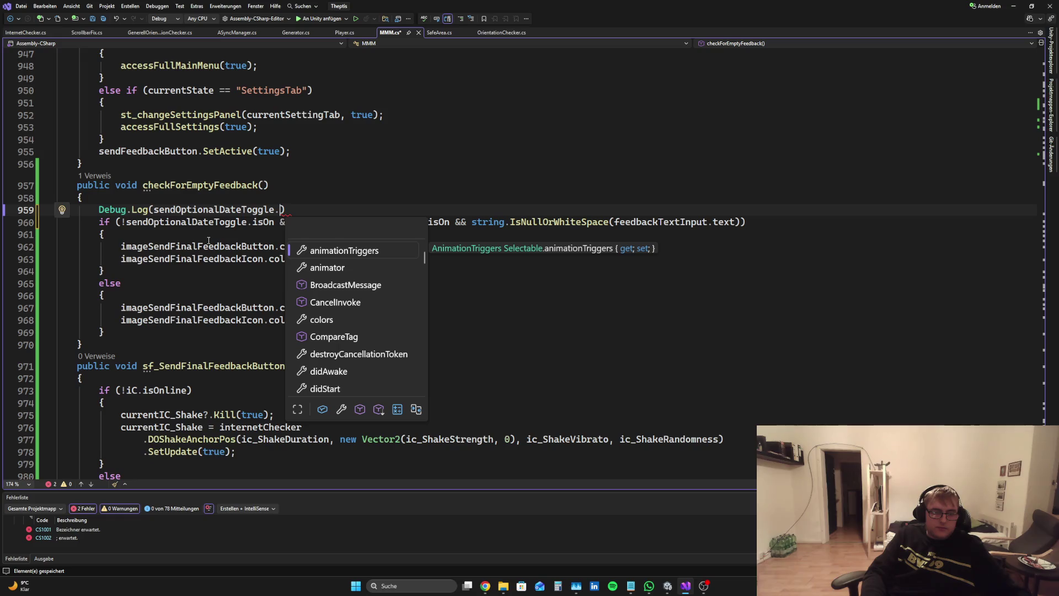
pyautogui.write('is')
pyautogui.press('Tab')
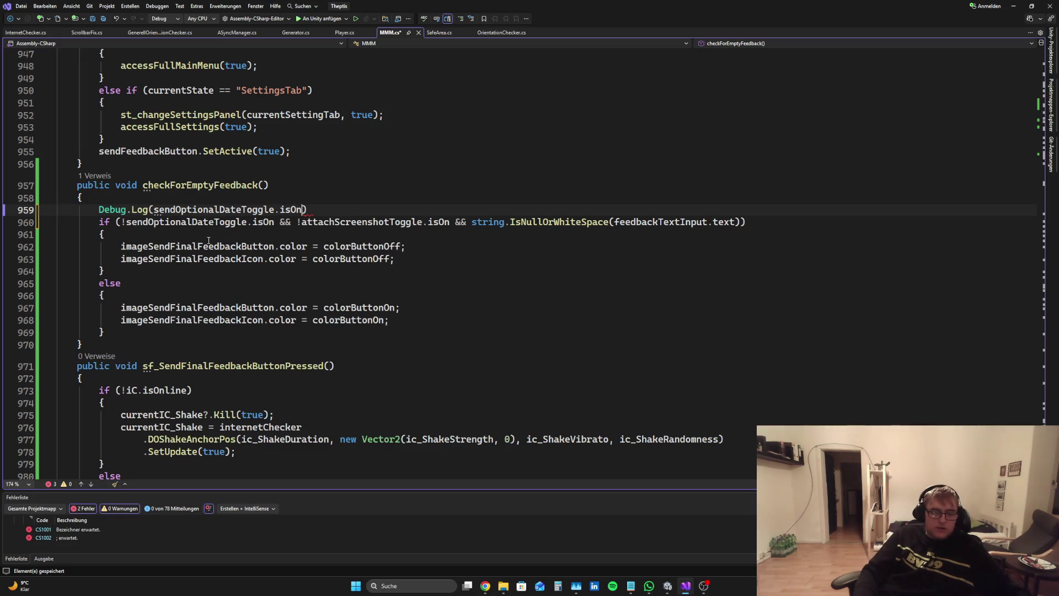
# Prefix the logged value with the label "Optional:" using string concatenation
pyautogui.hotkey('ctrl', 'Left')
pyautogui.hotkey('ctrl', 'Left')
pyautogui.hotkey('ctrl', 'Left')
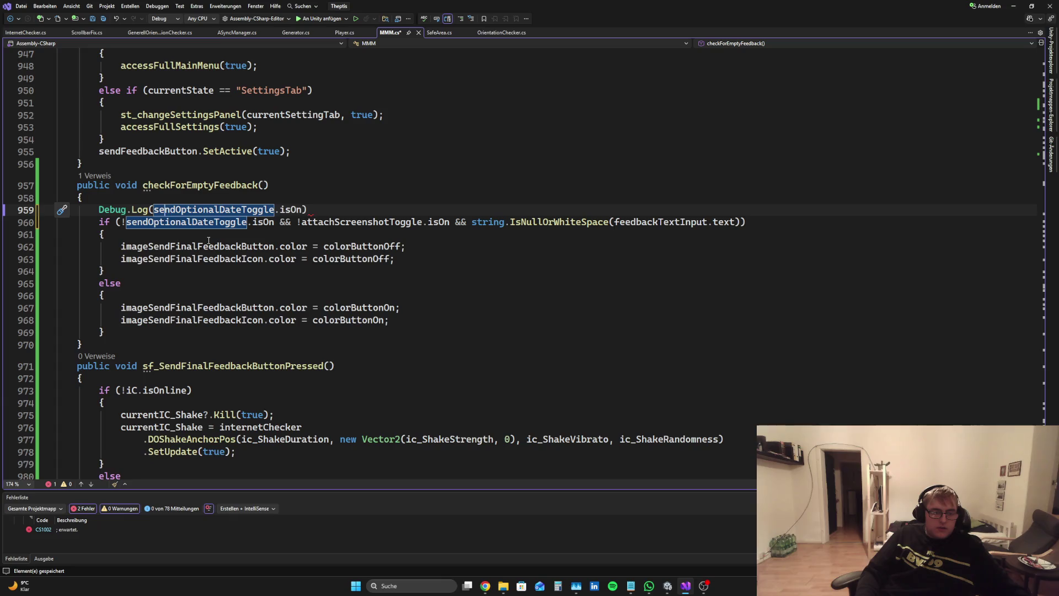
pyautogui.write('""')
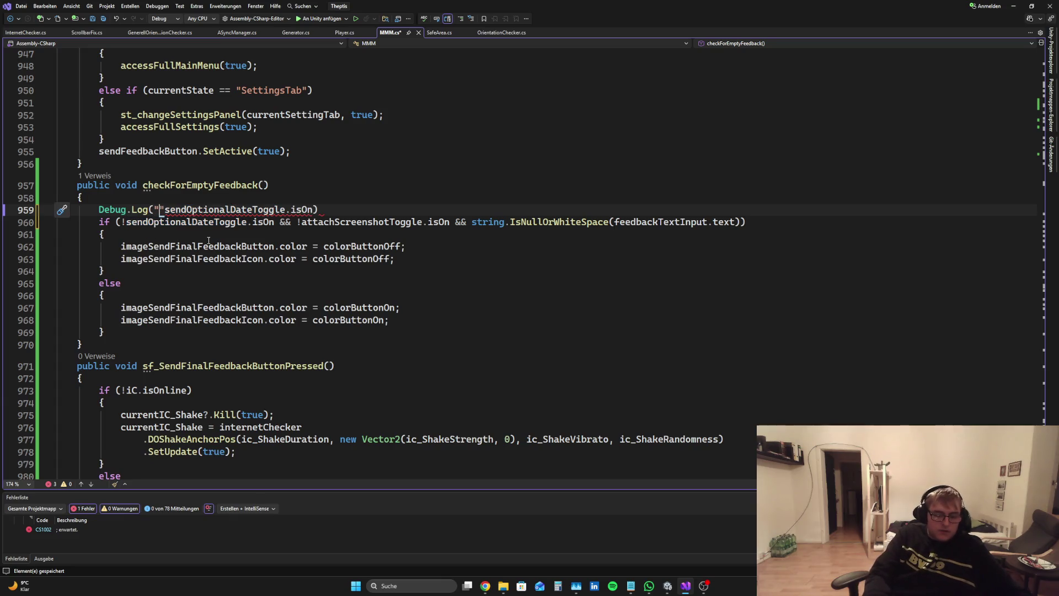
pyautogui.write('Optio')
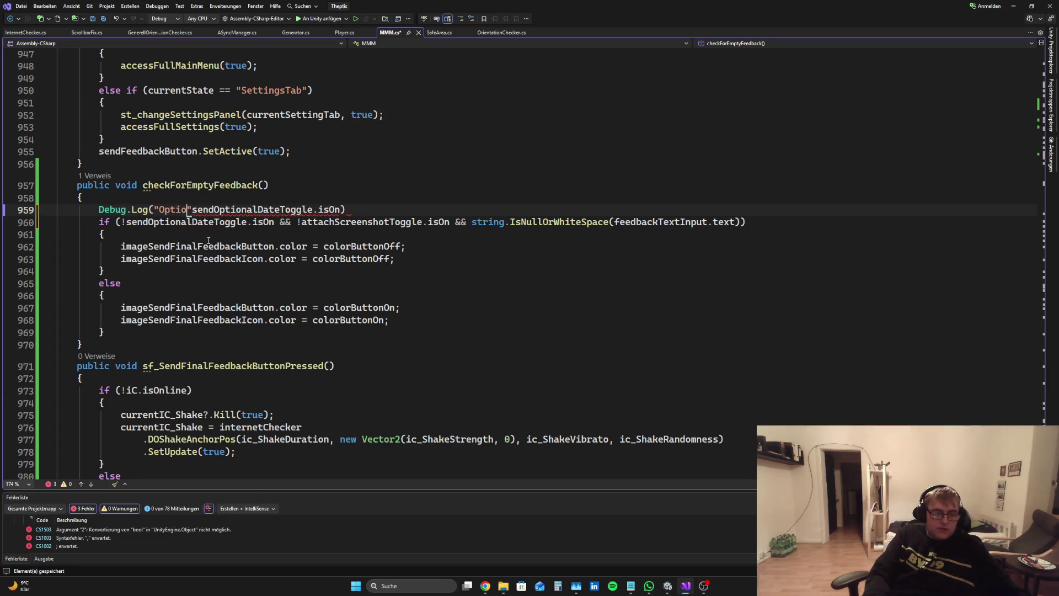
pyautogui.write('nal:')
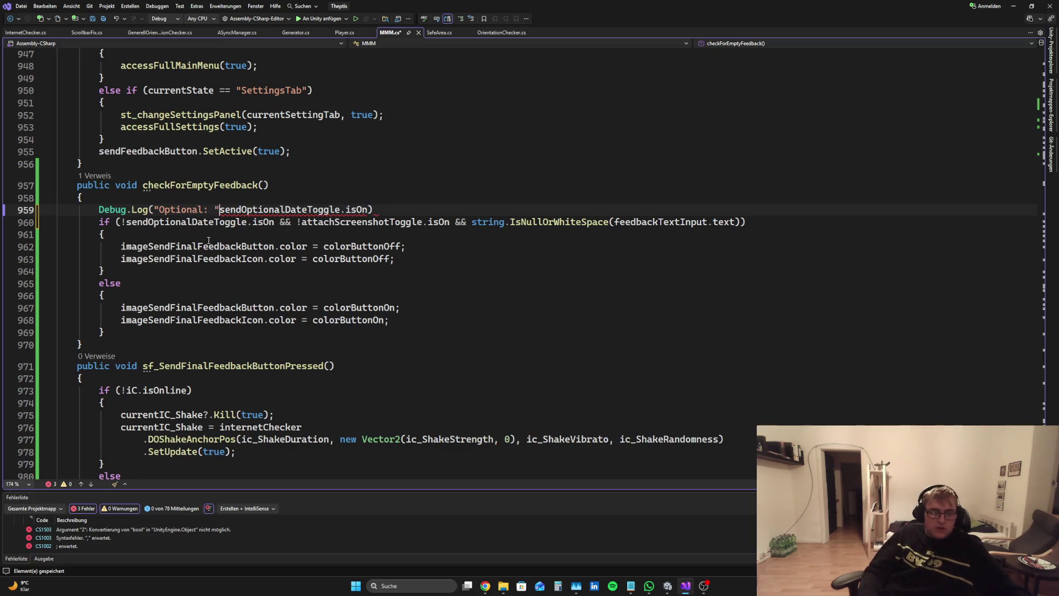
pyautogui.press('Right')
pyautogui.press('Right')
pyautogui.press('Right')
pyautogui.press('Right')
pyautogui.press('Right')
pyautogui.press('Right')
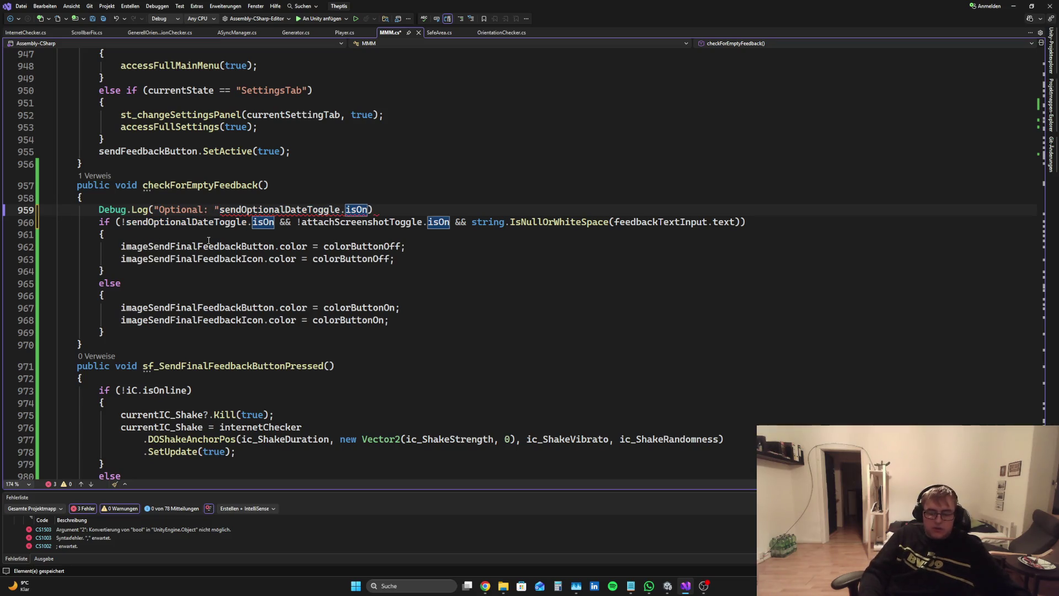
pyautogui.write(';')
pyautogui.press('Left')
pyautogui.press('Left')
pyautogui.write('+')
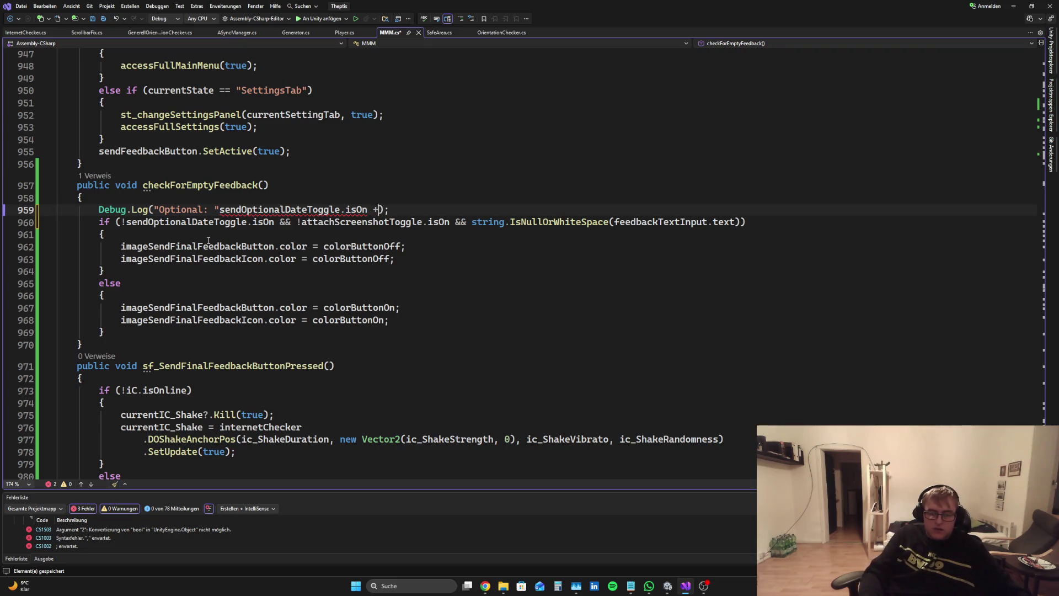
pyautogui.press('Left')
pyautogui.press('Left')
pyautogui.press('Left')
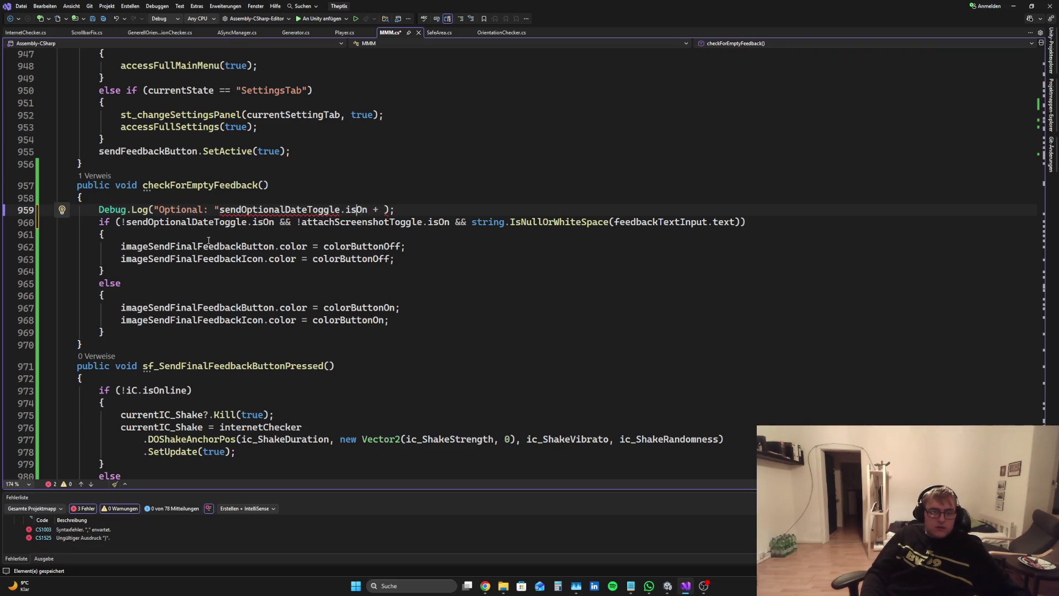
pyautogui.hotkey('ctrl', 'Left')
pyautogui.press('Left')
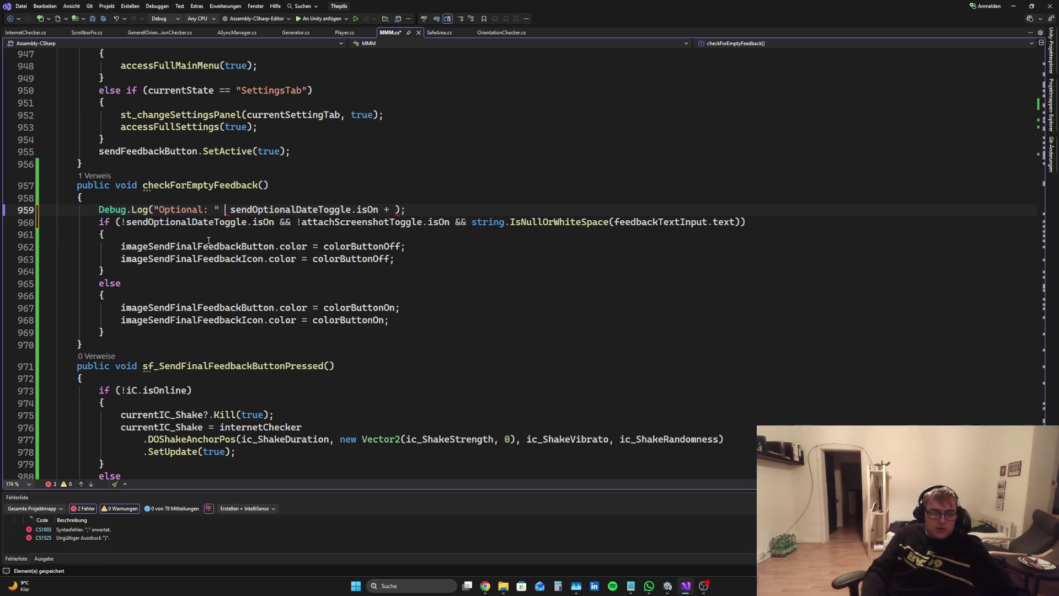
pyautogui.write('ü')
pyautogui.press('BackSpace')
pyautogui.write('+')
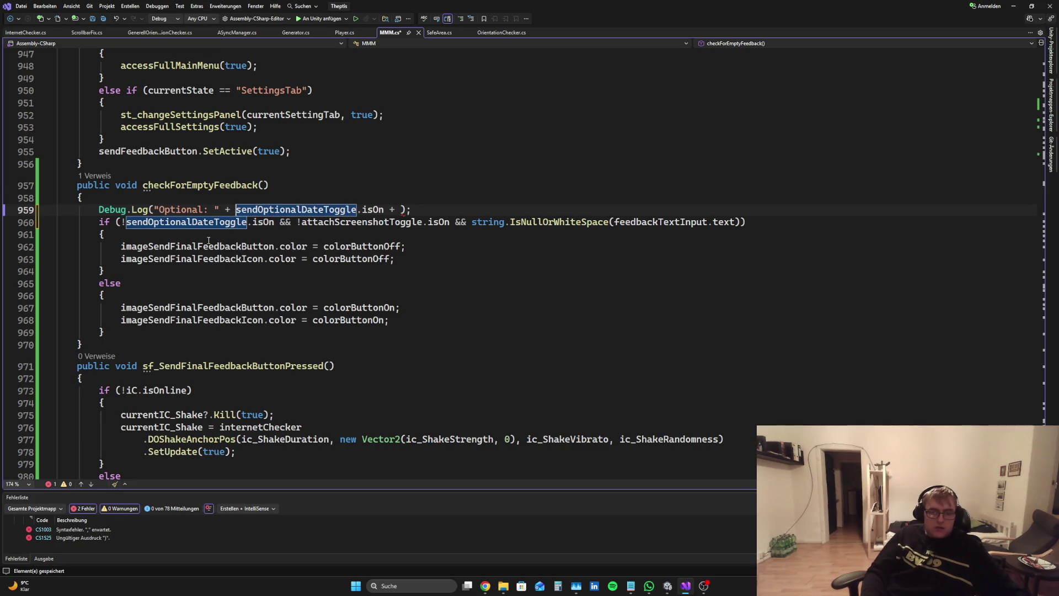
# Append "attach: " + attachScreenshotToggle.isOn to the log and save with no errors
pyautogui.press('End')
pyautogui.press('Left')
pyautogui.press('Left')
pyautogui.write('"')
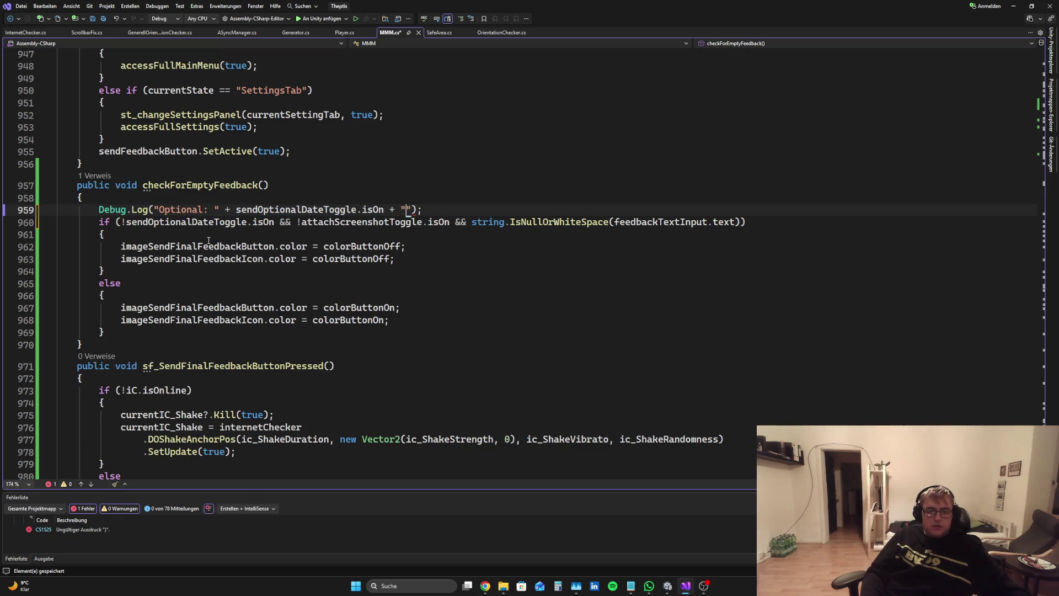
pyautogui.write('attach')
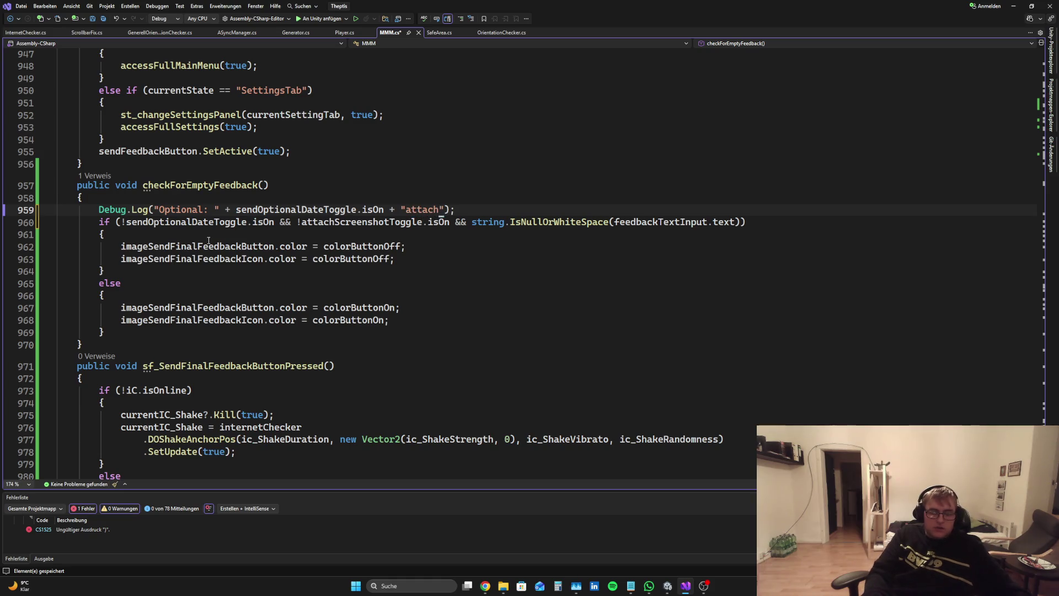
pyautogui.write(': " ')
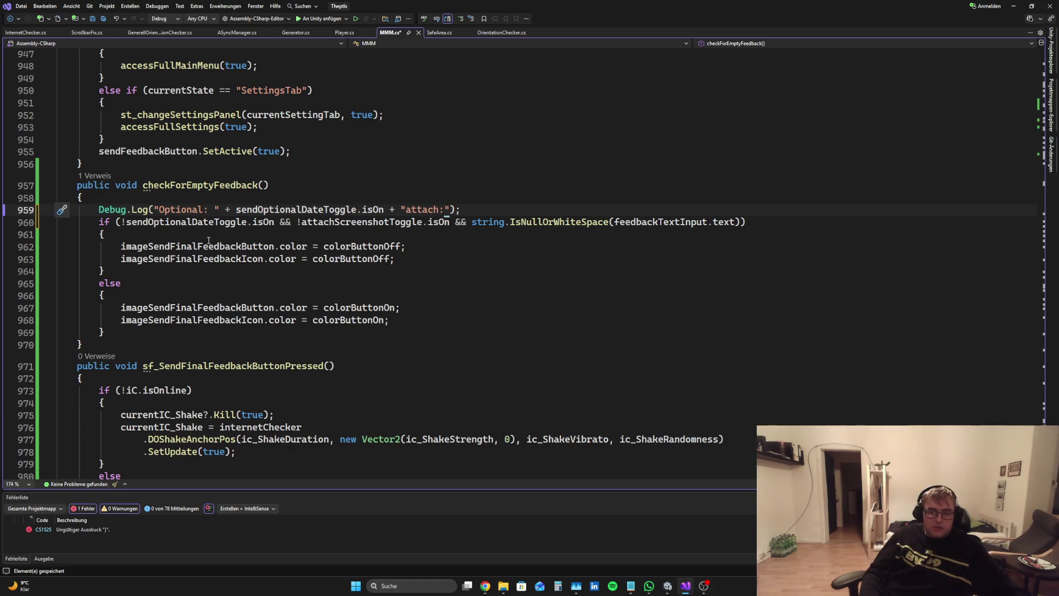
pyautogui.write('+ ')
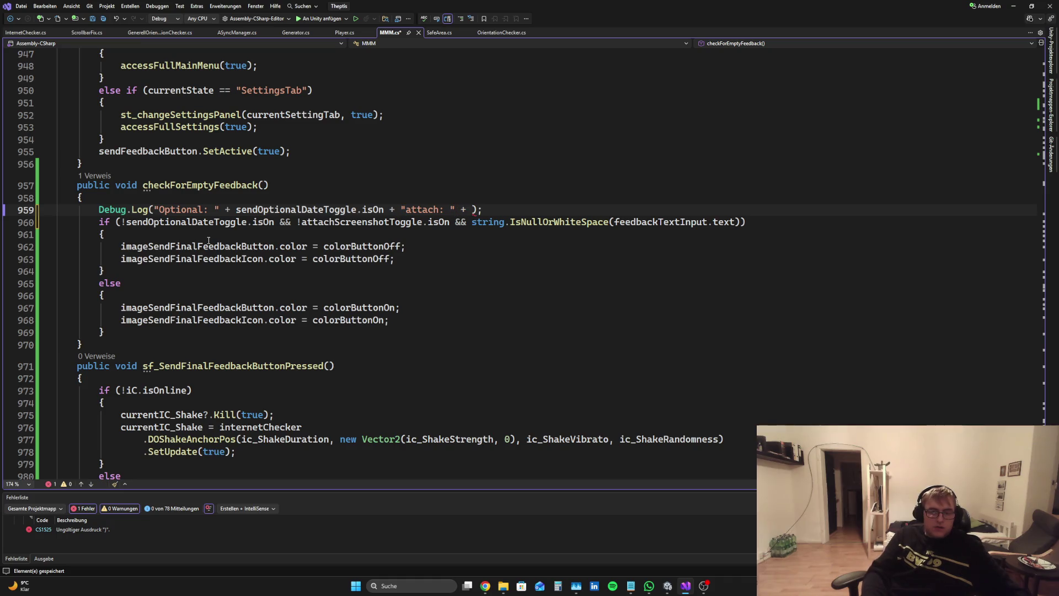
pyautogui.write('attac')
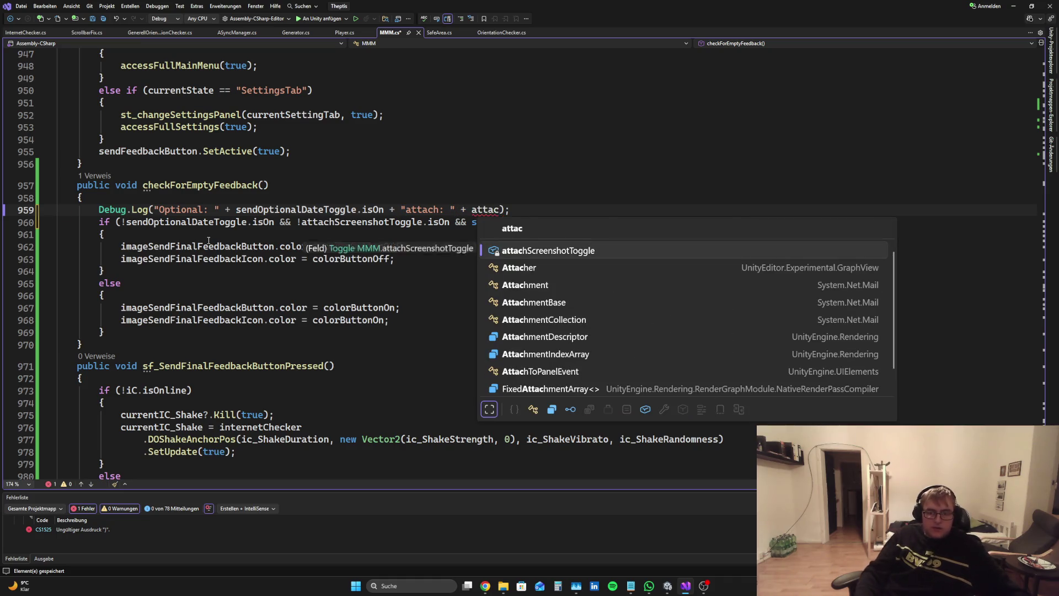
pyautogui.press('Tab')
pyautogui.write('.is')
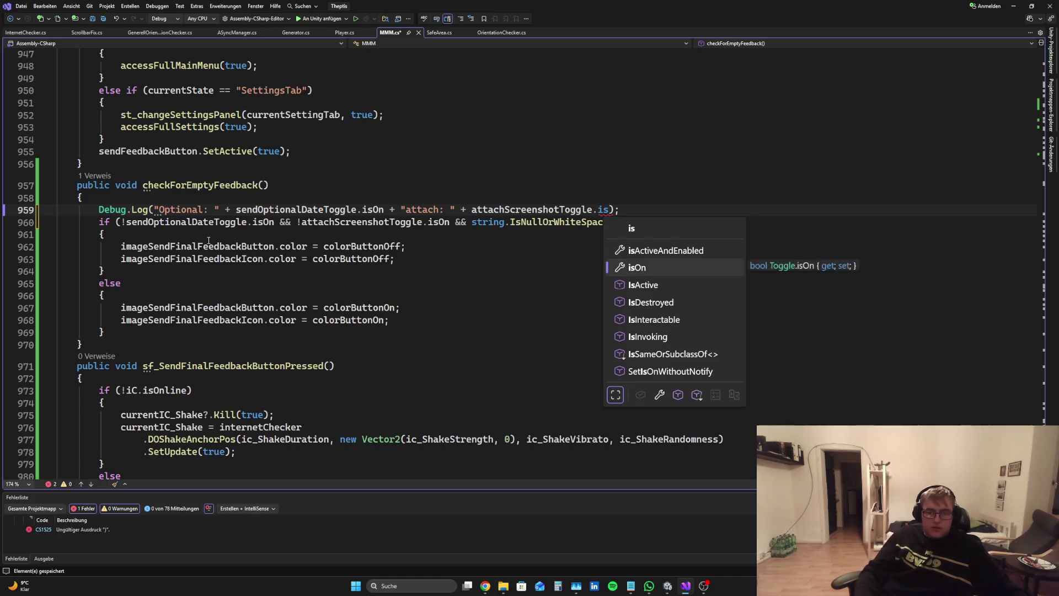
pyautogui.press('Tab')
pyautogui.hotkey('ctrl', 's')
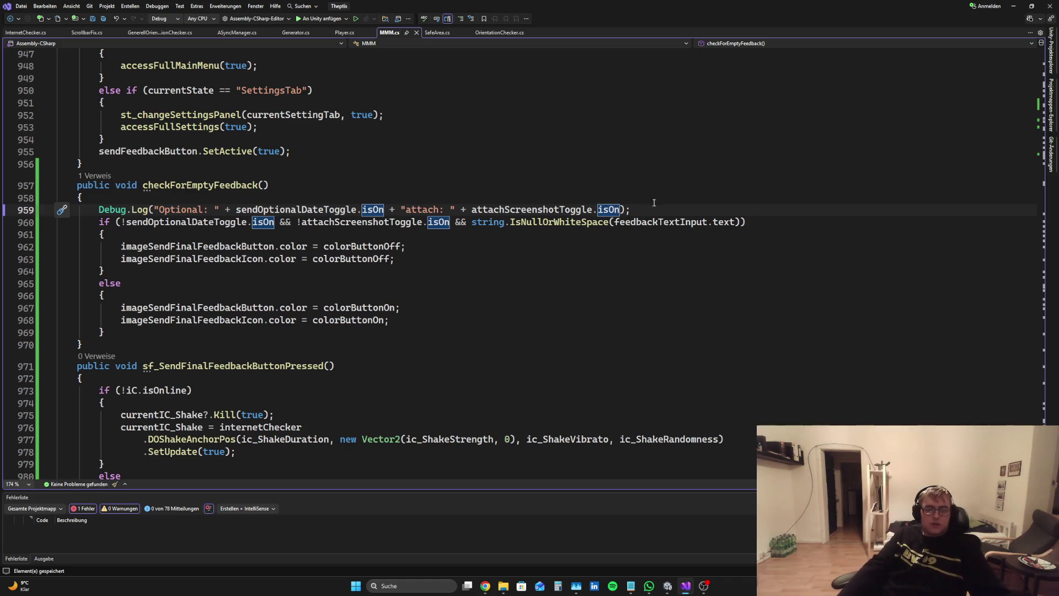
pyautogui.click(664, 197)
pyautogui.click(609, 209)
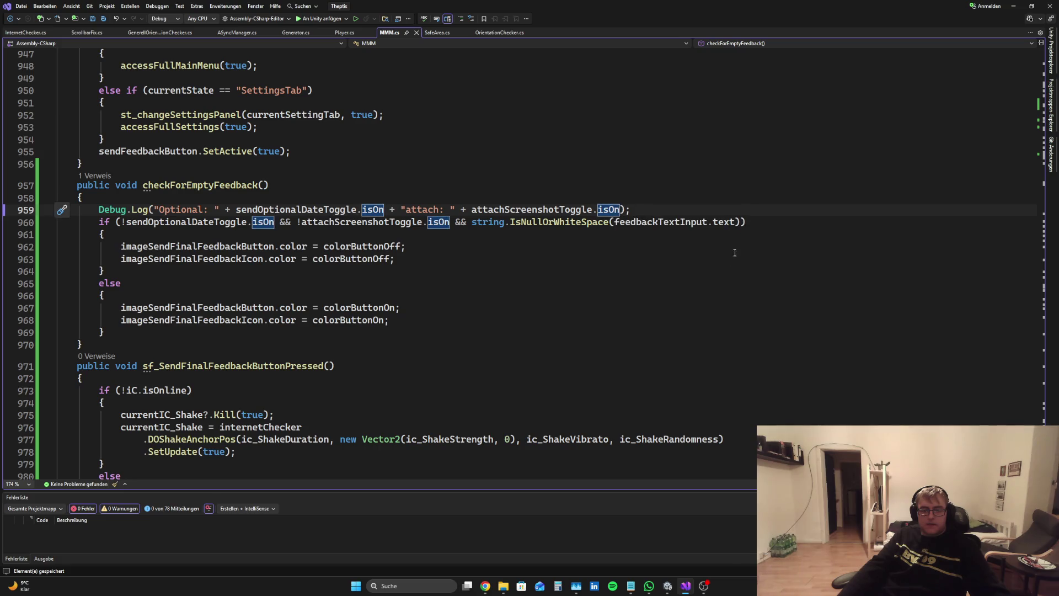
pyautogui.moveTo(670, 586)
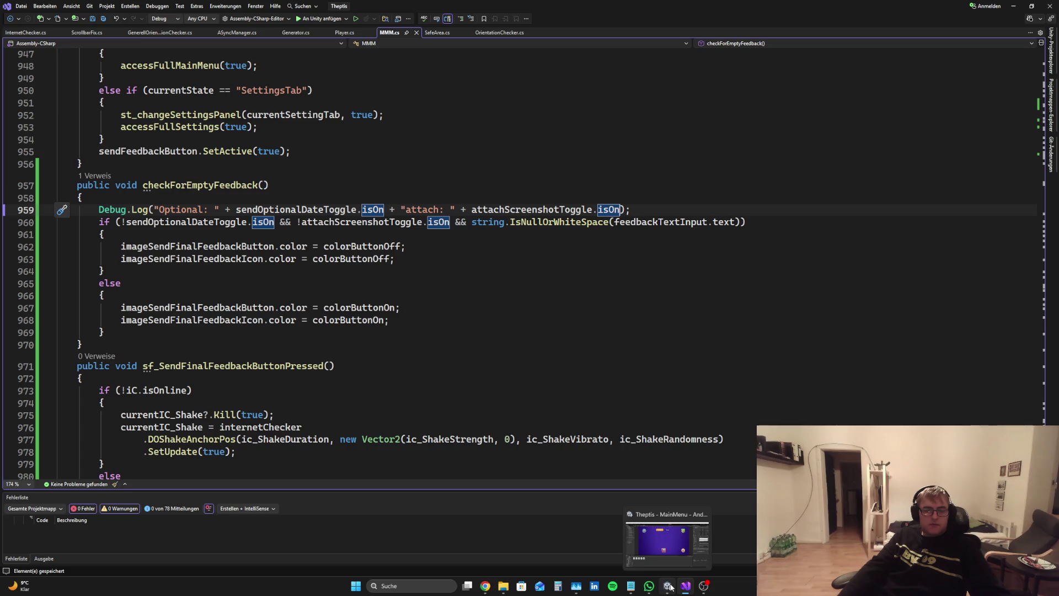
pyautogui.click(669, 587)
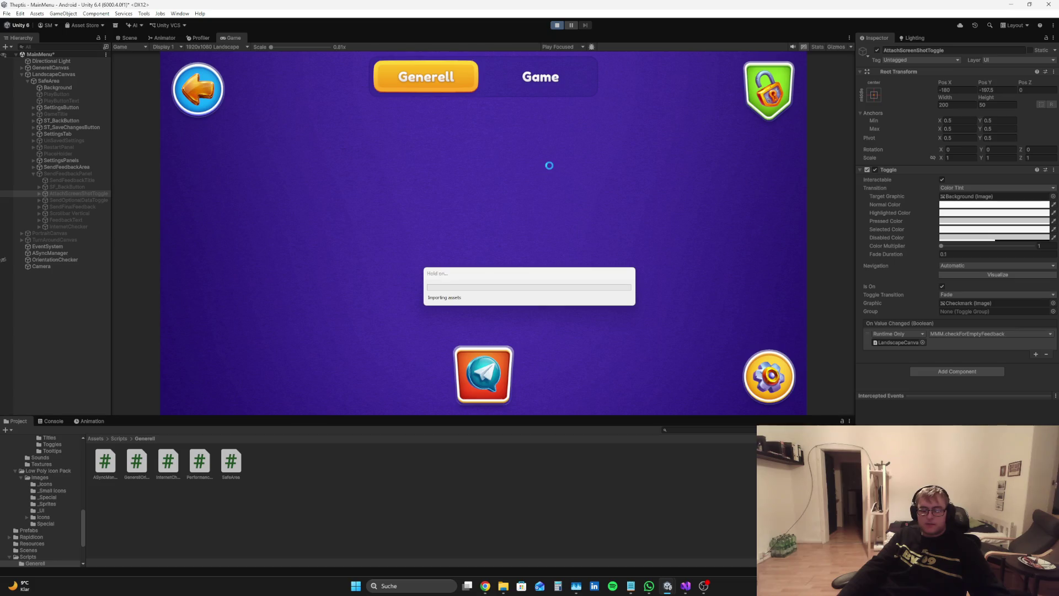
# Play-test with a cleared Console, turn off both options, and confirm both toggles log False
pyautogui.click(83, 202)
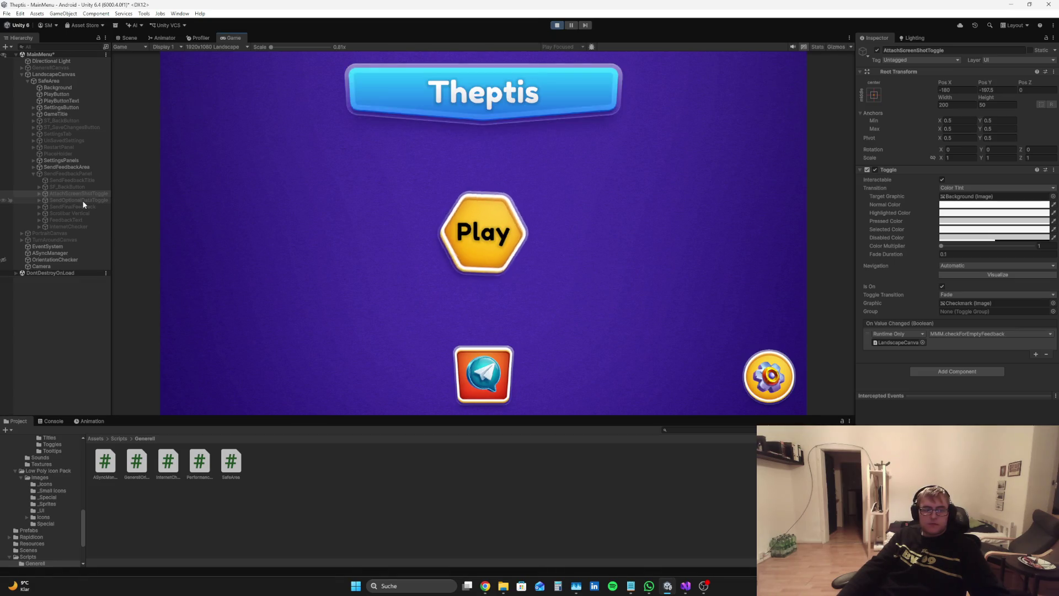
pyautogui.click(97, 336)
pyautogui.click(481, 372)
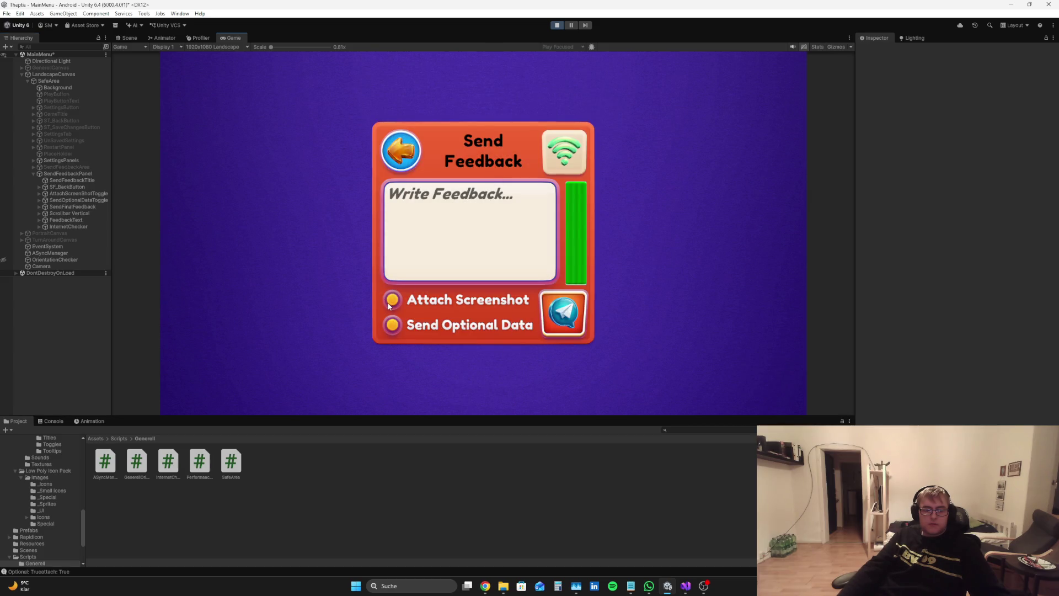
pyautogui.click(60, 421)
pyautogui.click(88, 443)
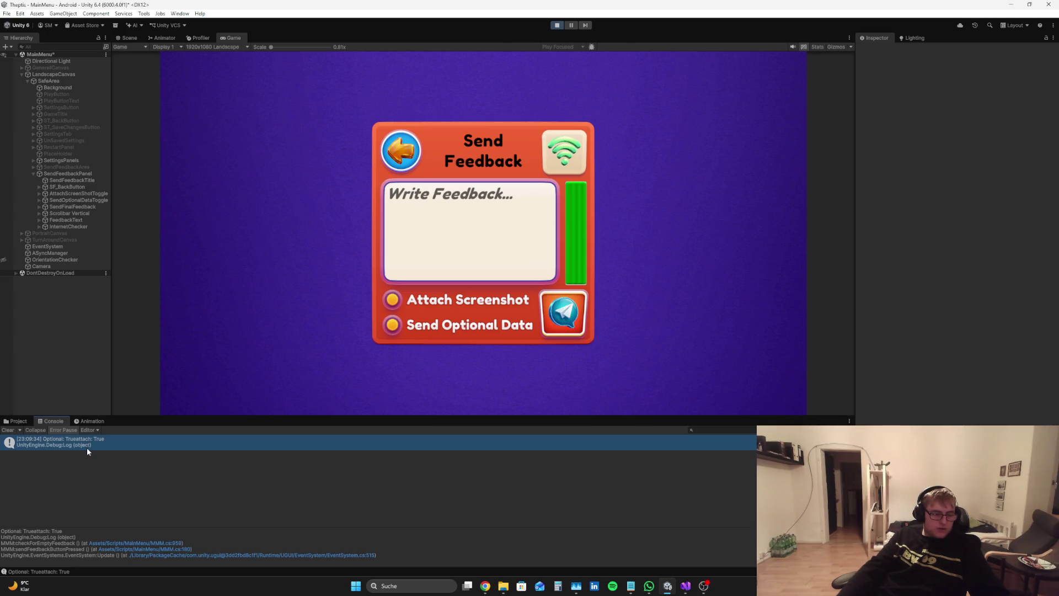
pyautogui.click(7, 430)
pyautogui.click(392, 301)
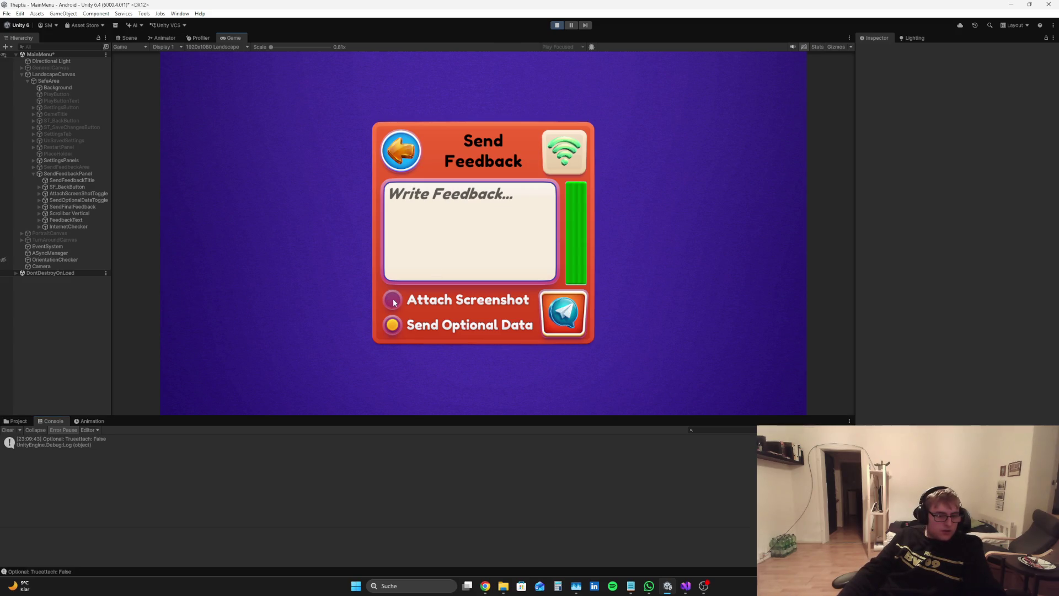
pyautogui.click(393, 327)
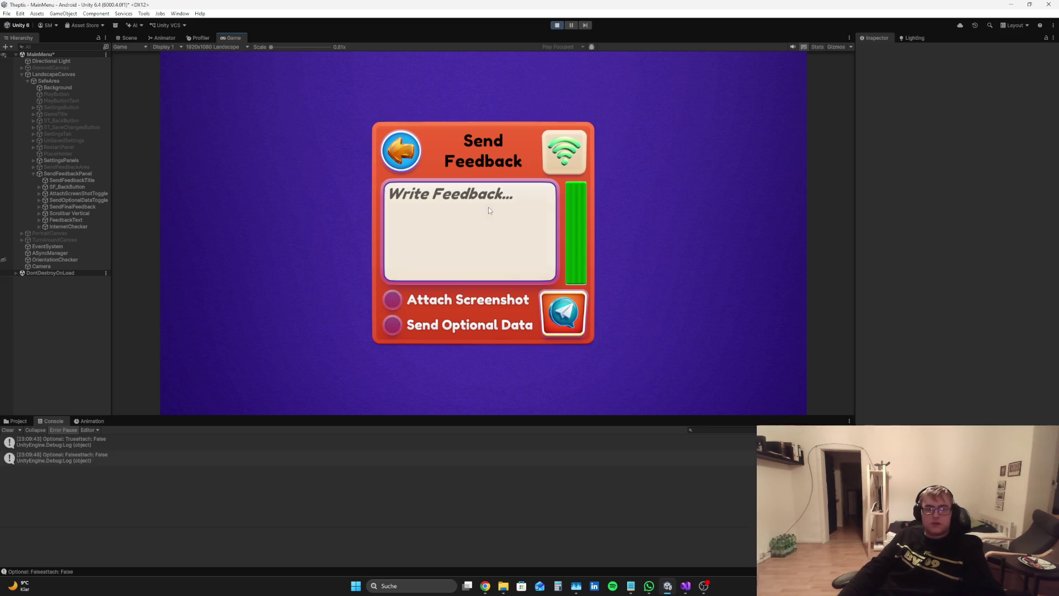
pyautogui.click(557, 25)
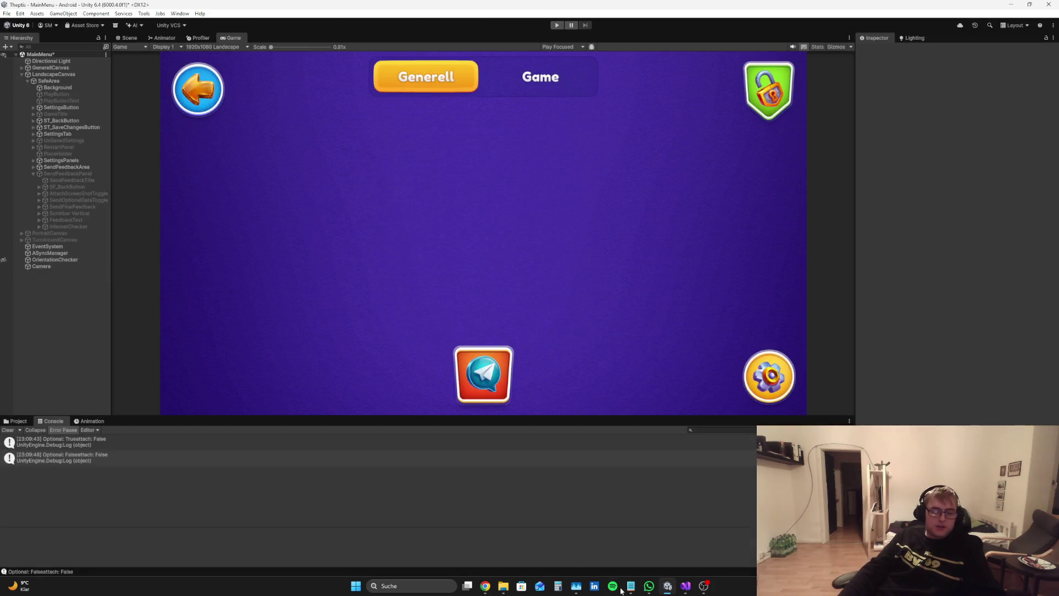
pyautogui.click(685, 586)
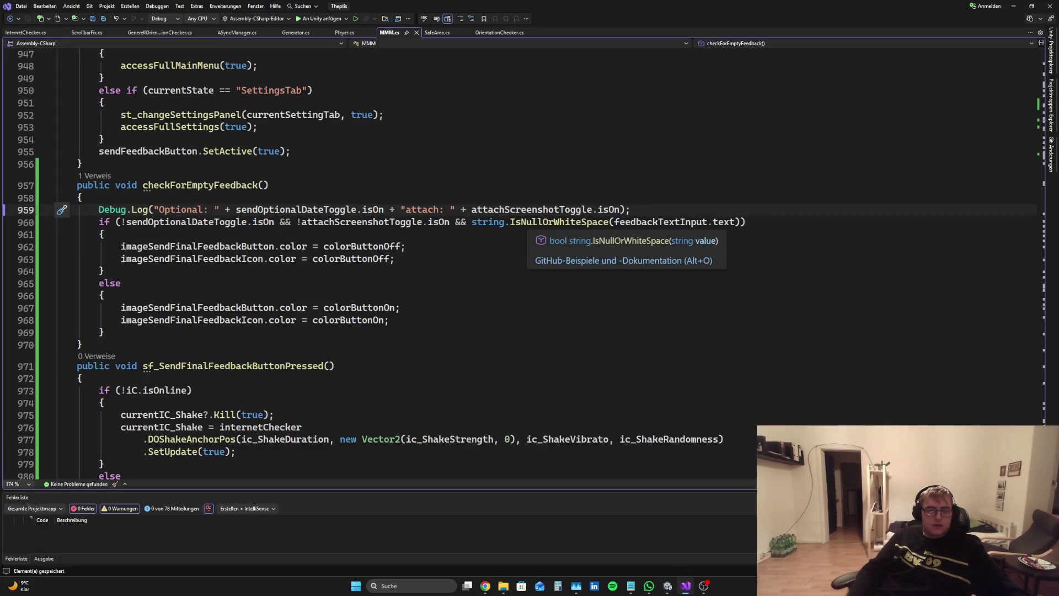
# Change the log label "attach: " to " Attach: "
pyautogui.press('Delete')
pyautogui.write('A')
pyautogui.press('Left')
pyautogui.hotkey('ctrl', 'Right')
pyautogui.hotkey('ctrl', 'Right')
pyautogui.hotkey('ctrl', 'Right')
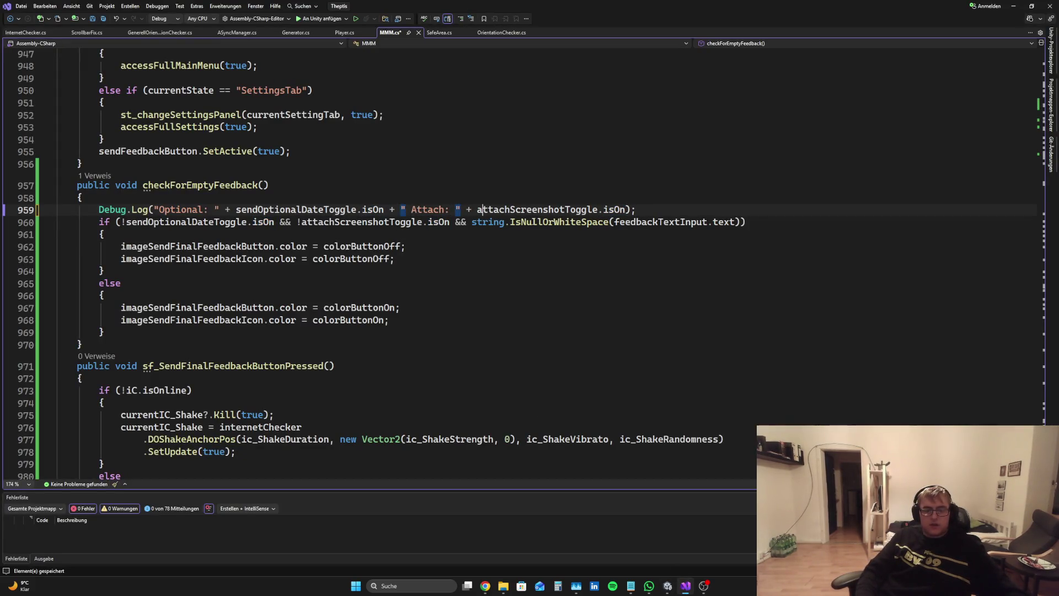
# Append " Text: " + string.IsNullOrWhiteSpace(feedbackTextInput.text) to the Debug.Log line
pyautogui.write('+ "Te')
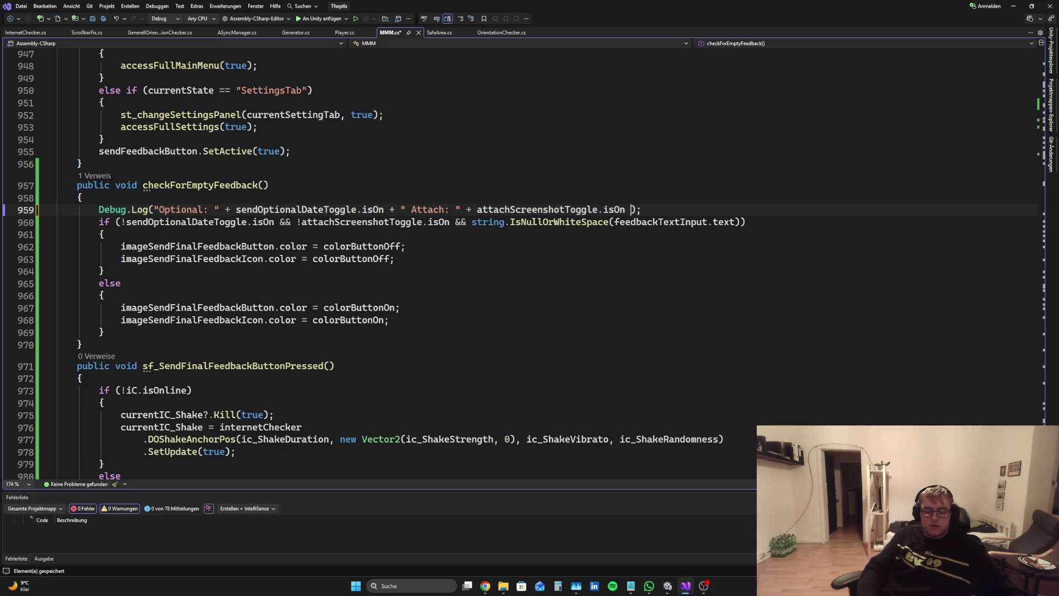
pyautogui.write('xt')
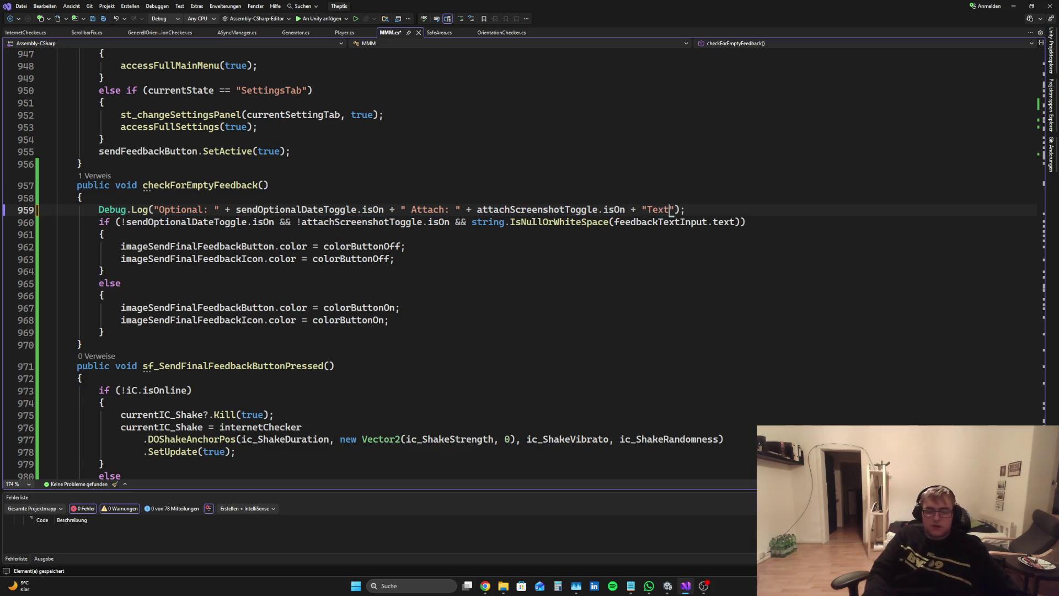
pyautogui.write(':')
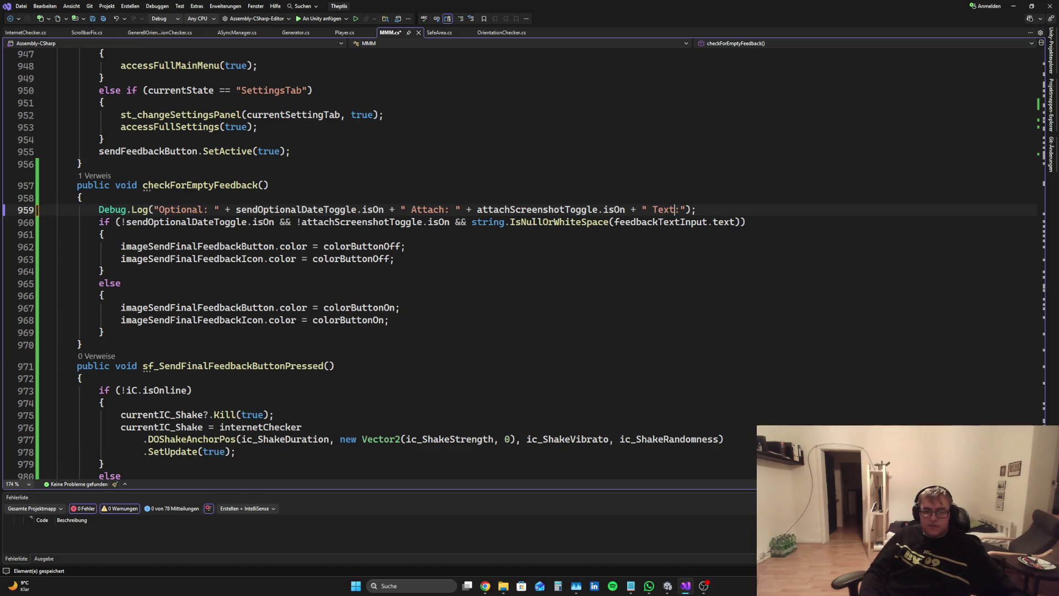
pyautogui.press('Right')
pyautogui.press('Right')
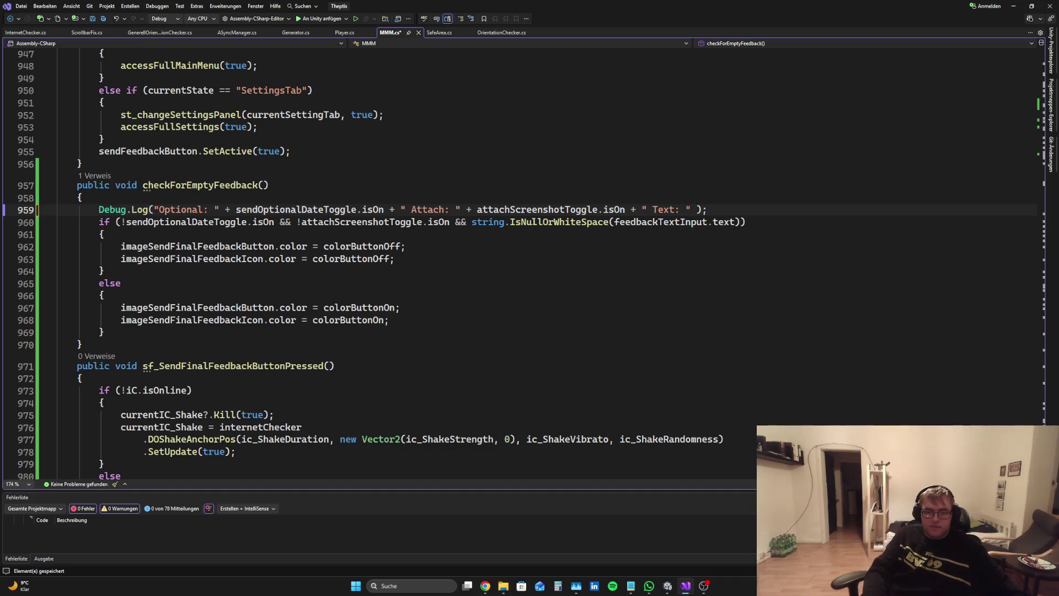
pyautogui.write('+ string')
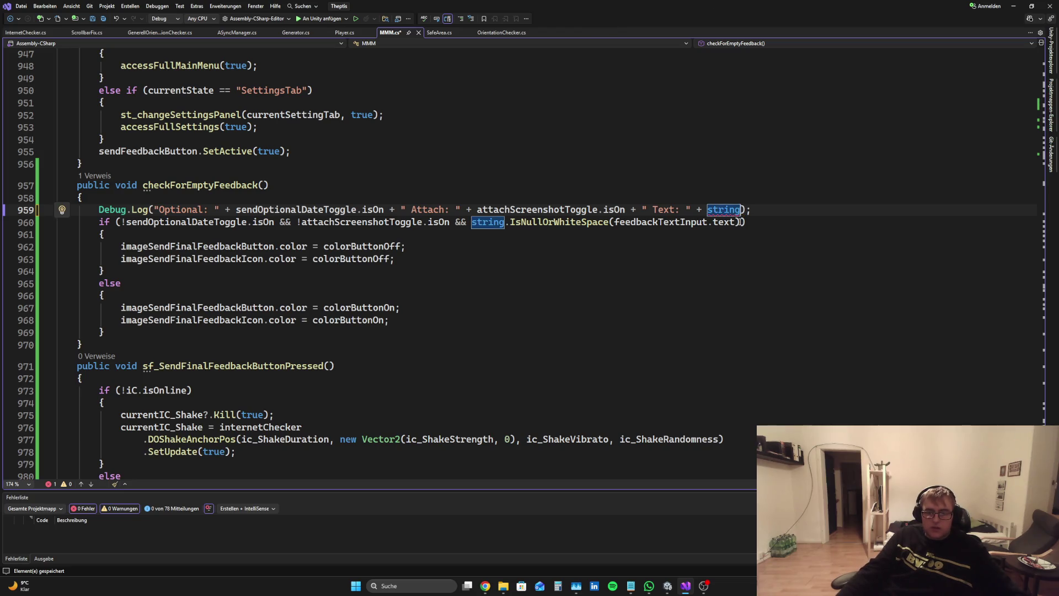
pyautogui.moveTo(740, 222); pyautogui.dragTo(473, 224)
pyautogui.hotkey('ctrl', 'c')
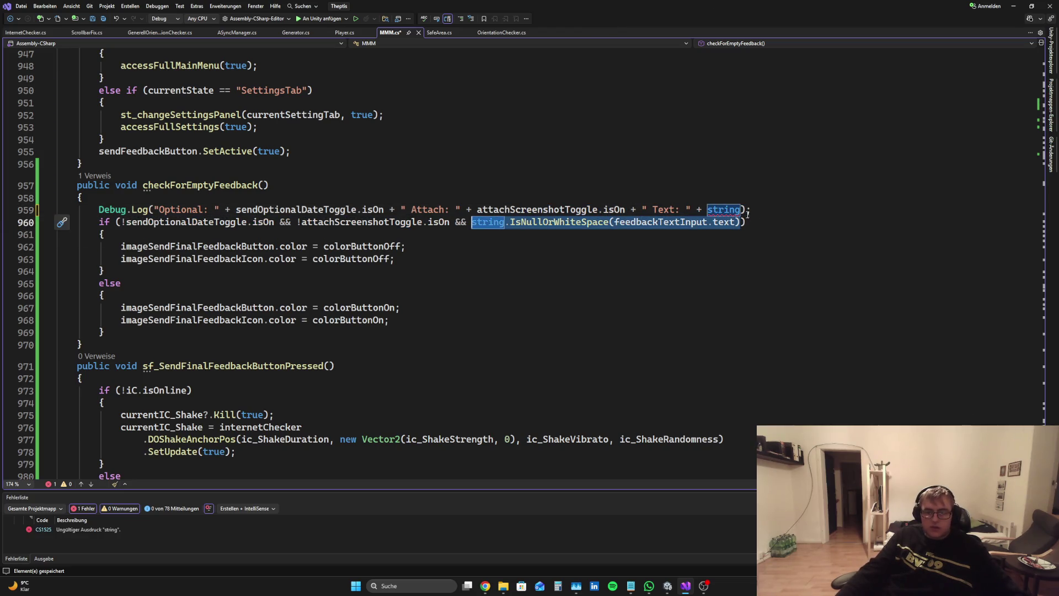
pyautogui.click(740, 210)
pyautogui.press('BackSpace')
pyautogui.press('BackSpace')
pyautogui.press('BackSpace')
pyautogui.press('BackSpace')
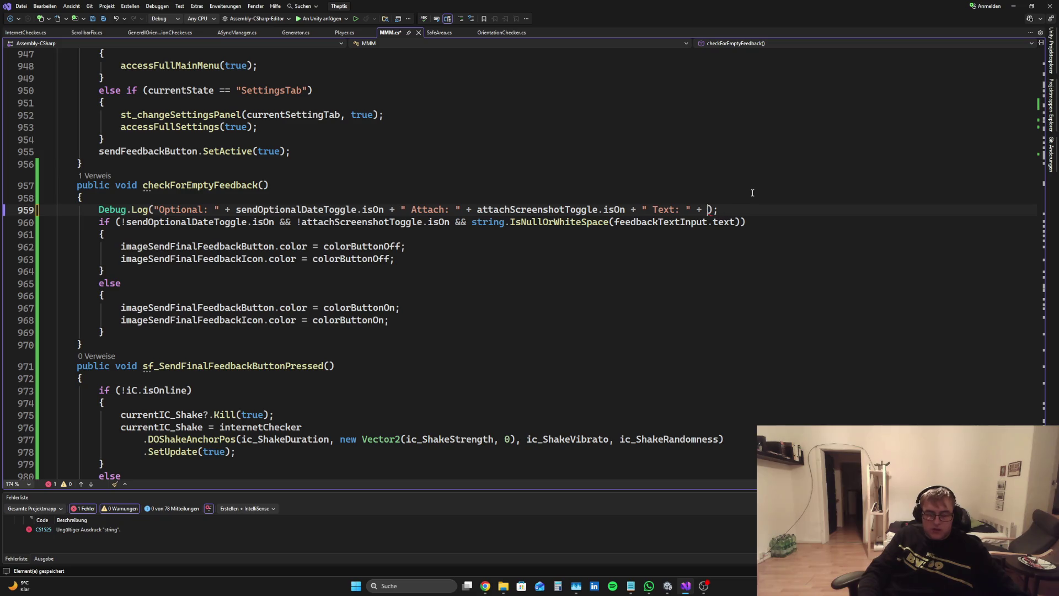
pyautogui.hotkey('ctrl', 'v')
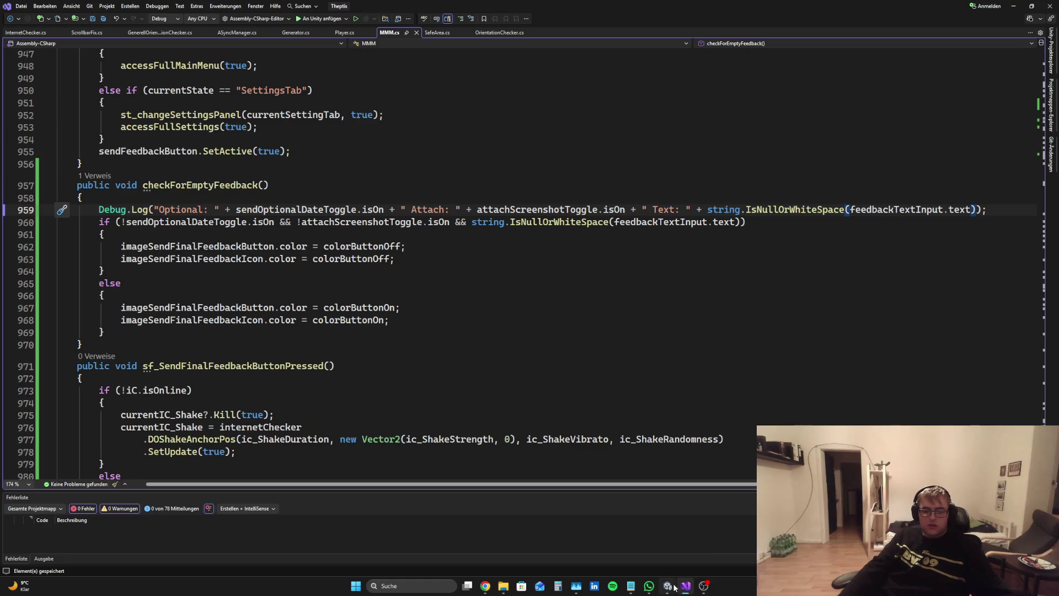
# Play-test the Send Feedback panel with 'dd' typed in the field and Attach Screenshot unticked
pyautogui.moveTo(670, 588)
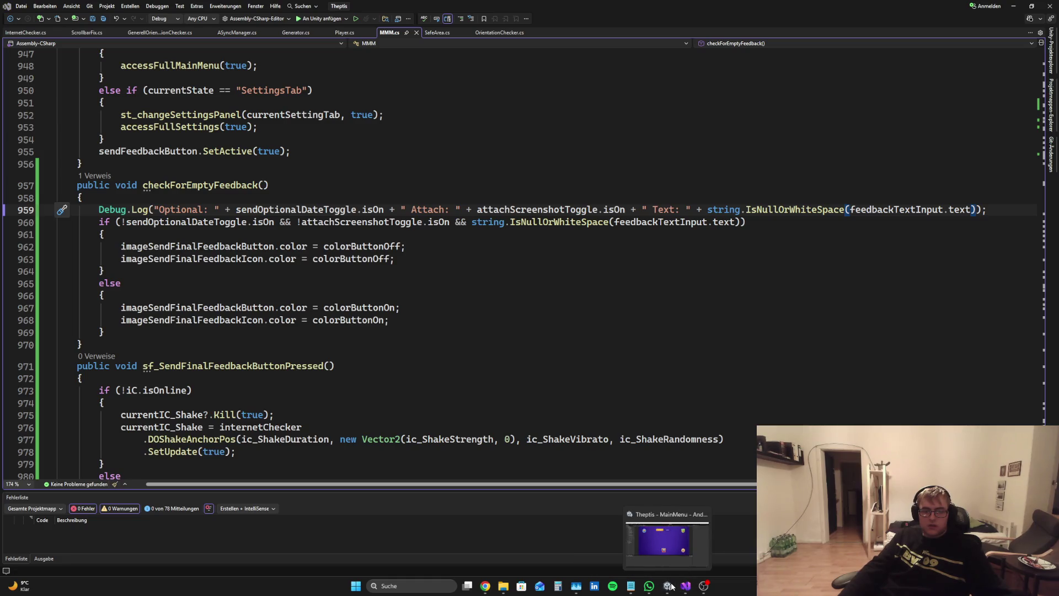
pyautogui.click(670, 588)
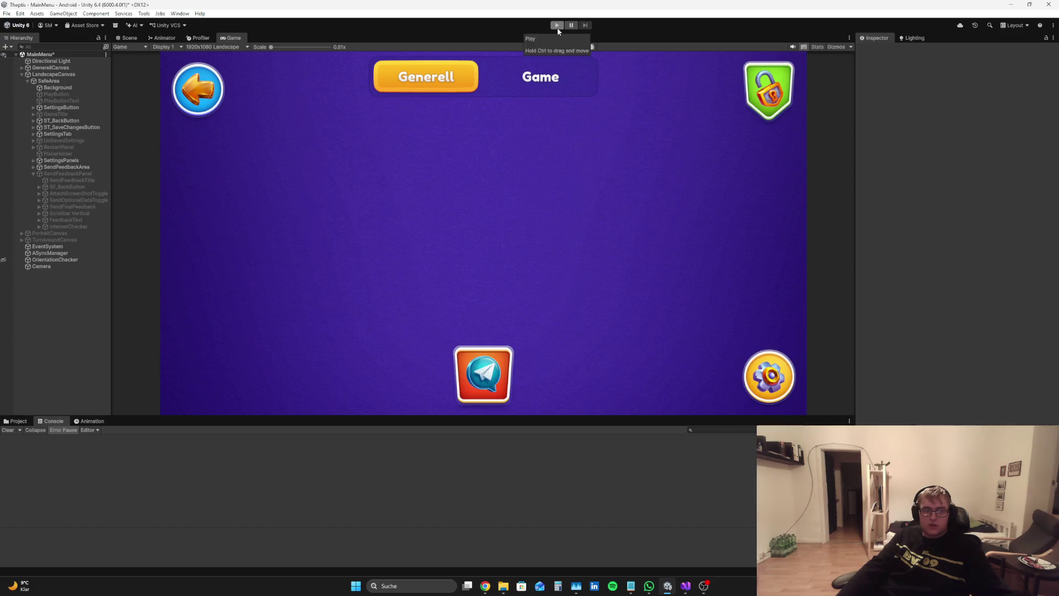
pyautogui.click(557, 25)
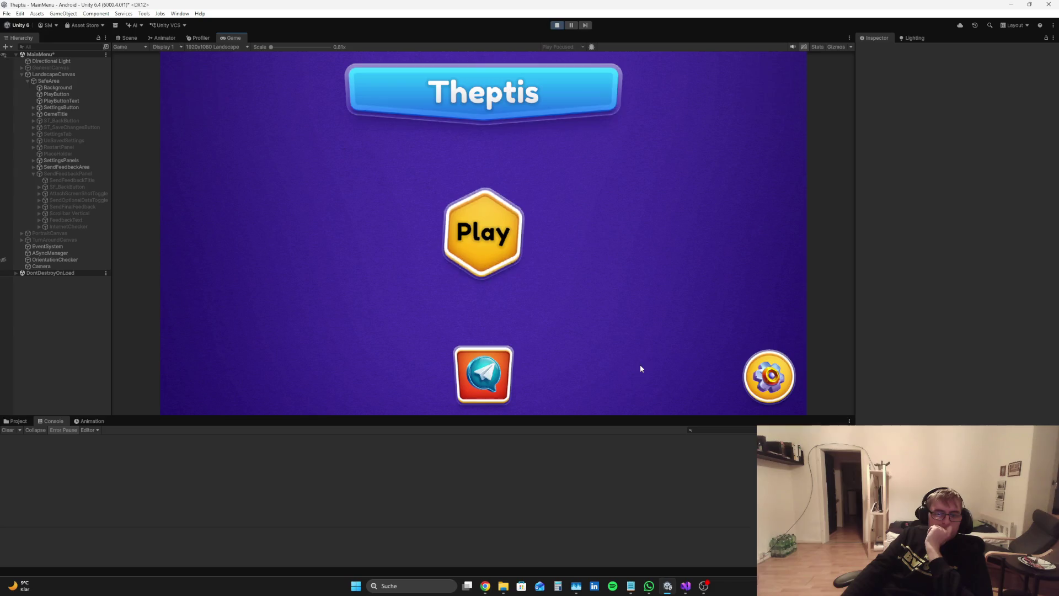
pyautogui.click(472, 370)
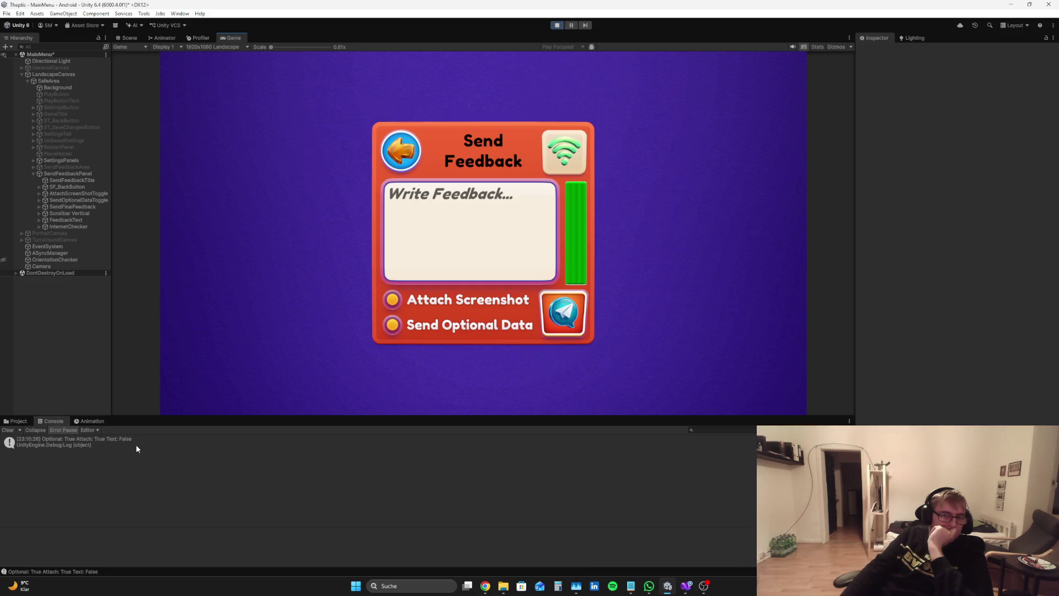
pyautogui.click(431, 223)
pyautogui.write('d')
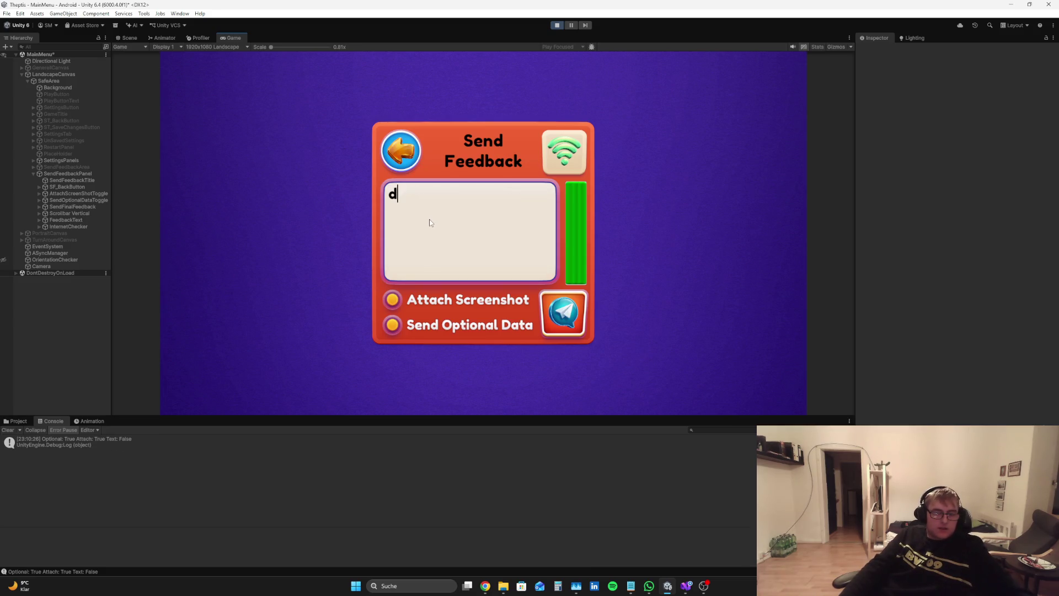
pyautogui.write('d')
pyautogui.click(395, 299)
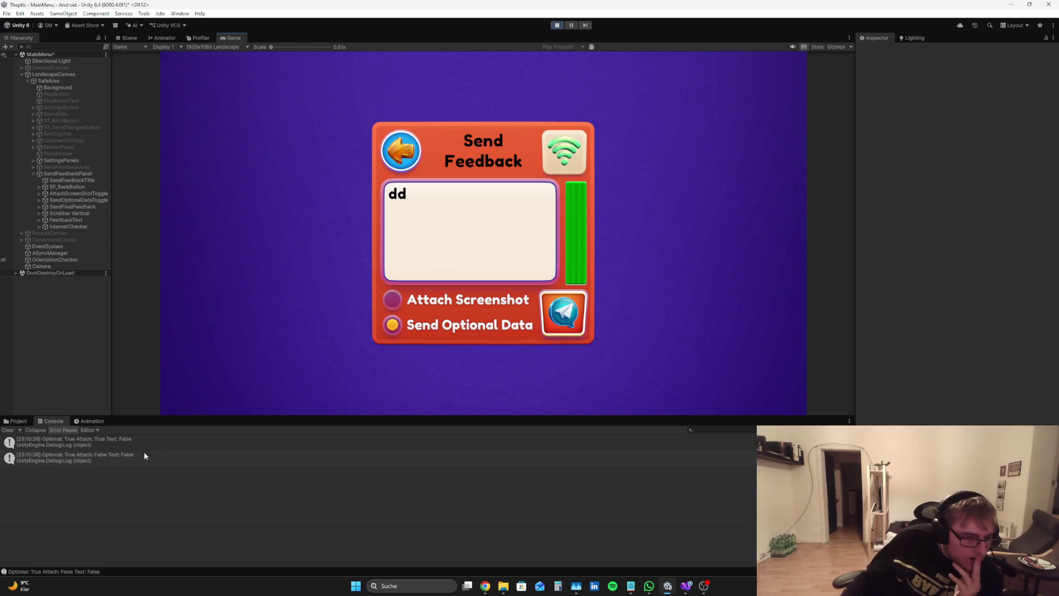
# Stop play mode and review the FeedbackText input field's settings in the Inspector
pyautogui.click(557, 25)
pyautogui.click(18, 420)
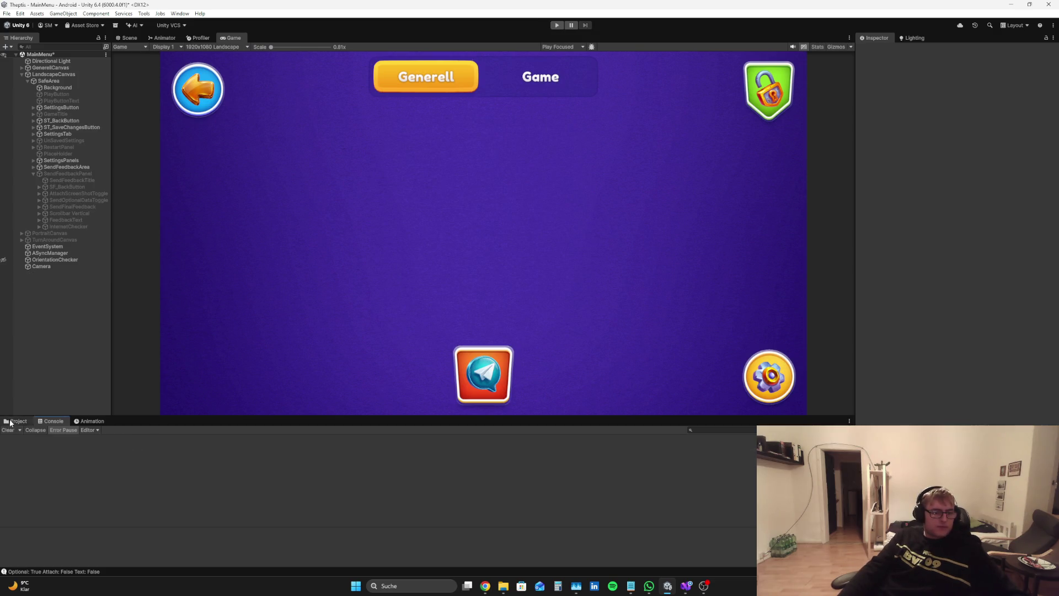
pyautogui.click(59, 221)
pyautogui.scroll(-10, 1020, 306)
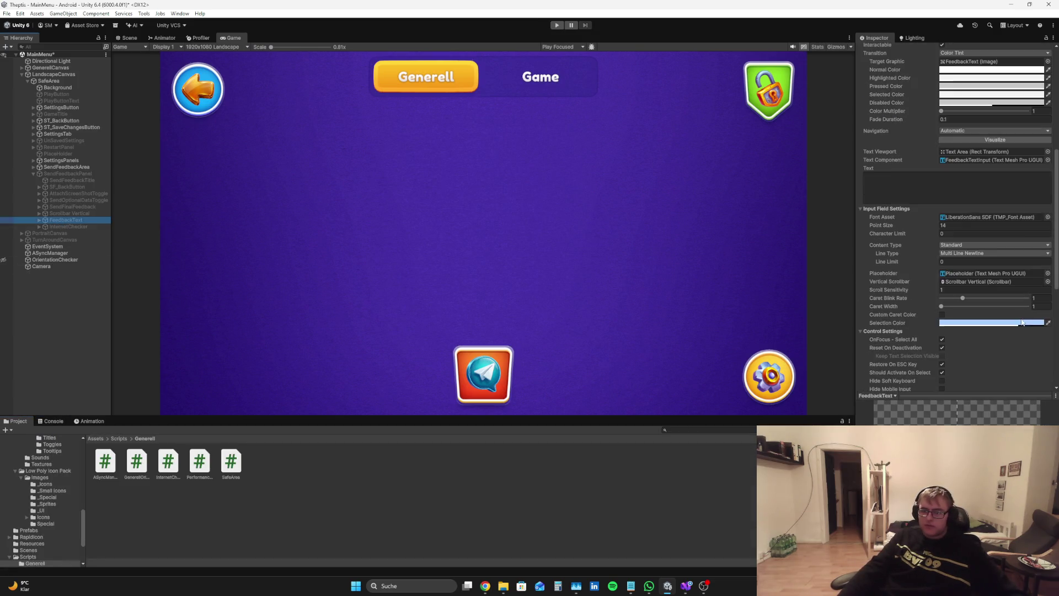
pyautogui.click(686, 586)
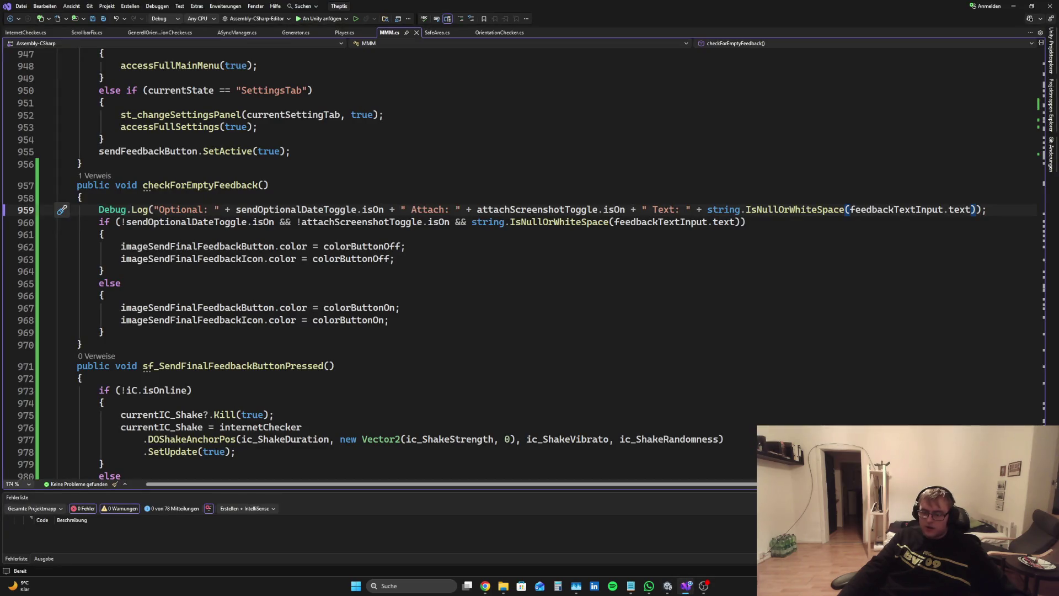
# Delete the string.IsNullOrWhiteSpace(...) call from the Debug.Log on line 959
pyautogui.click(970, 209)
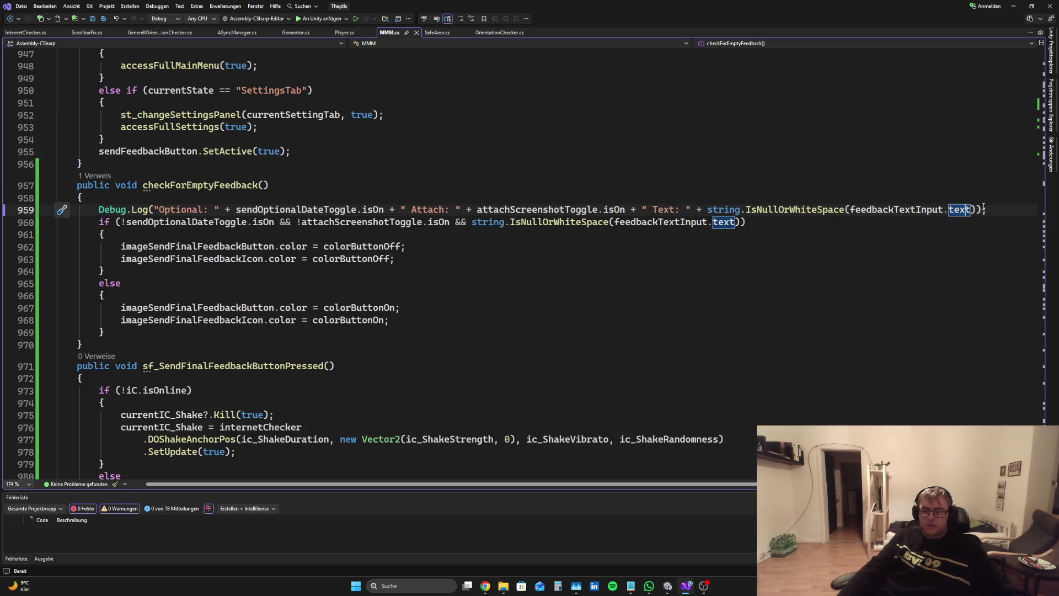
pyautogui.moveTo(975, 209); pyautogui.dragTo(709, 210)
pyautogui.click(768, 210)
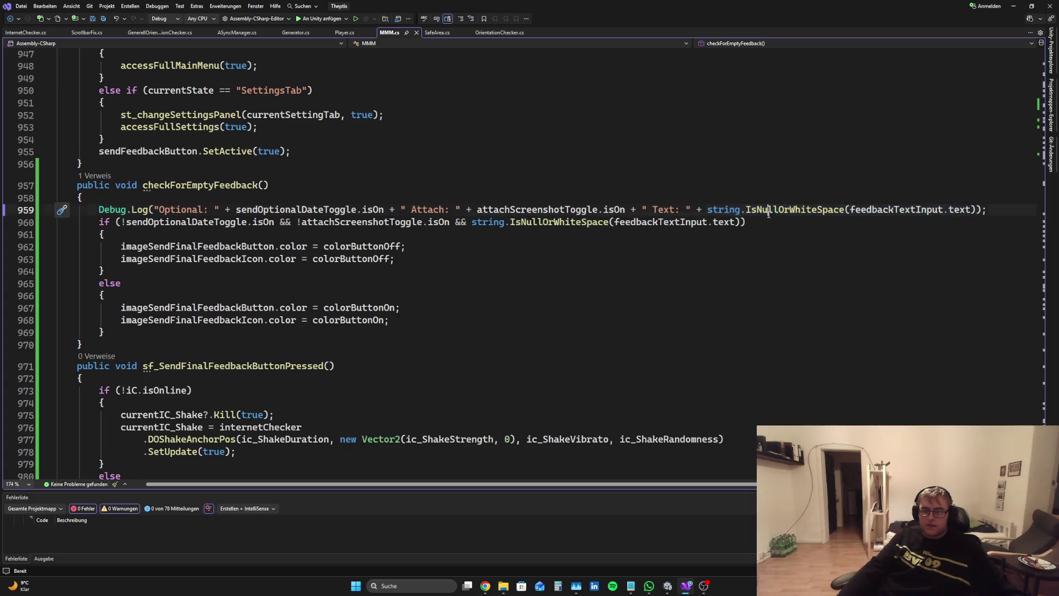
pyautogui.moveTo(974, 209); pyautogui.dragTo(745, 210)
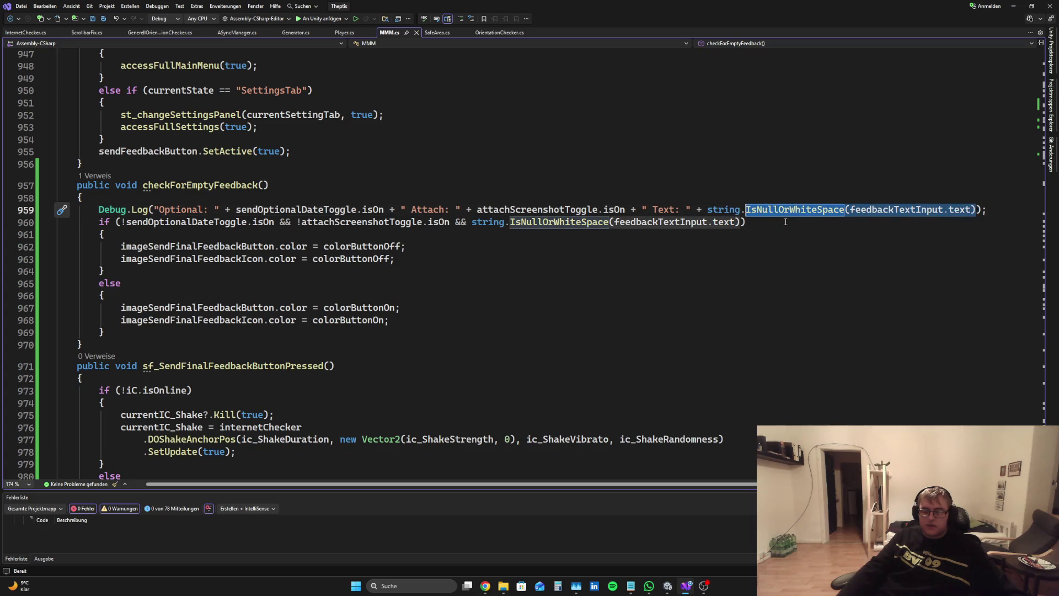
pyautogui.press('BackSpace')
pyautogui.write('te')
pyautogui.press('BackSpace')
pyautogui.press('BackSpace')
pyautogui.press('BackSpace')
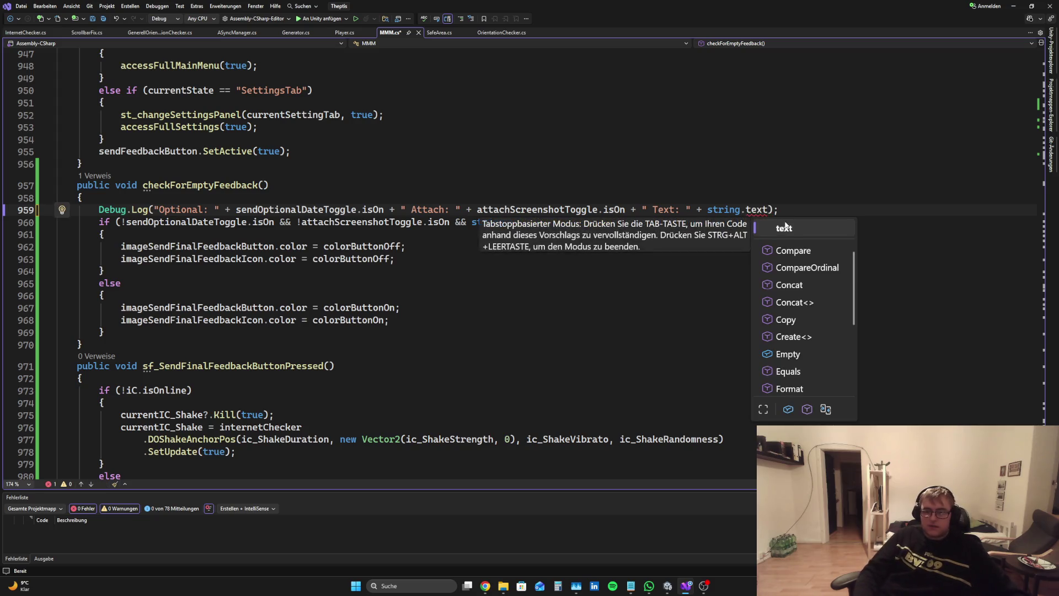
pyautogui.press('BackSpace')
pyautogui.press('BackSpace')
pyautogui.press('BackSpace')
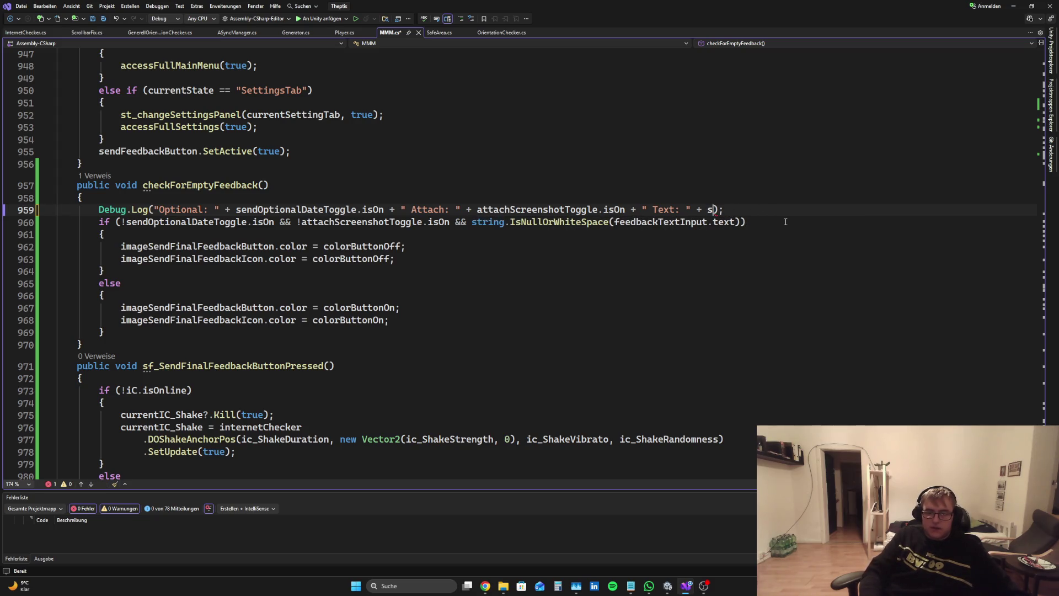
# Put feedbackTextInput.text in its place via IntelliSense and save the script
pyautogui.write('feed.tex')
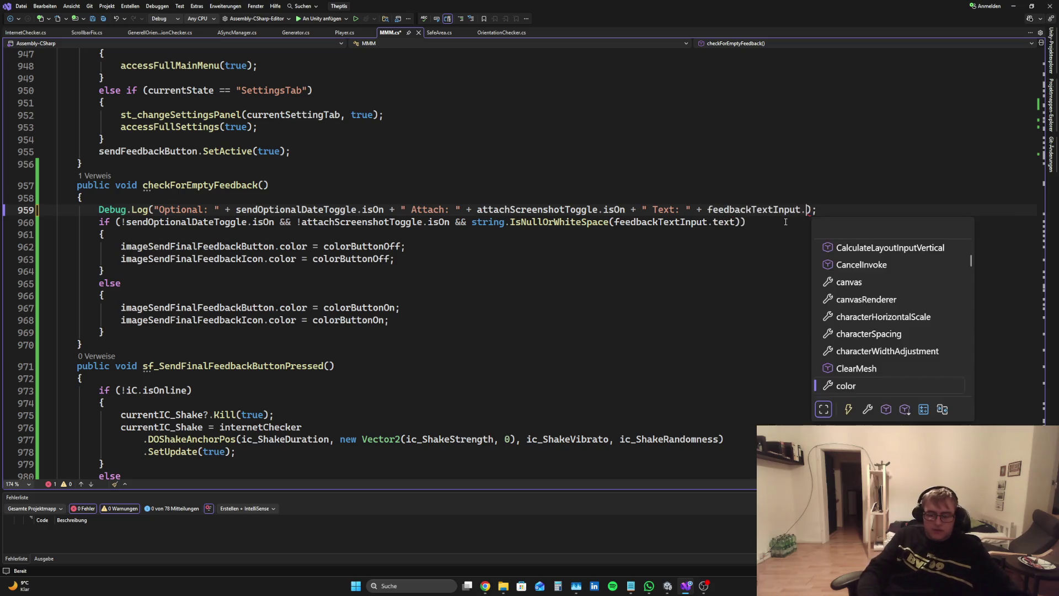
pyautogui.press('Escape')
pyautogui.write('tex')
pyautogui.hotkey('ctrl', 's')
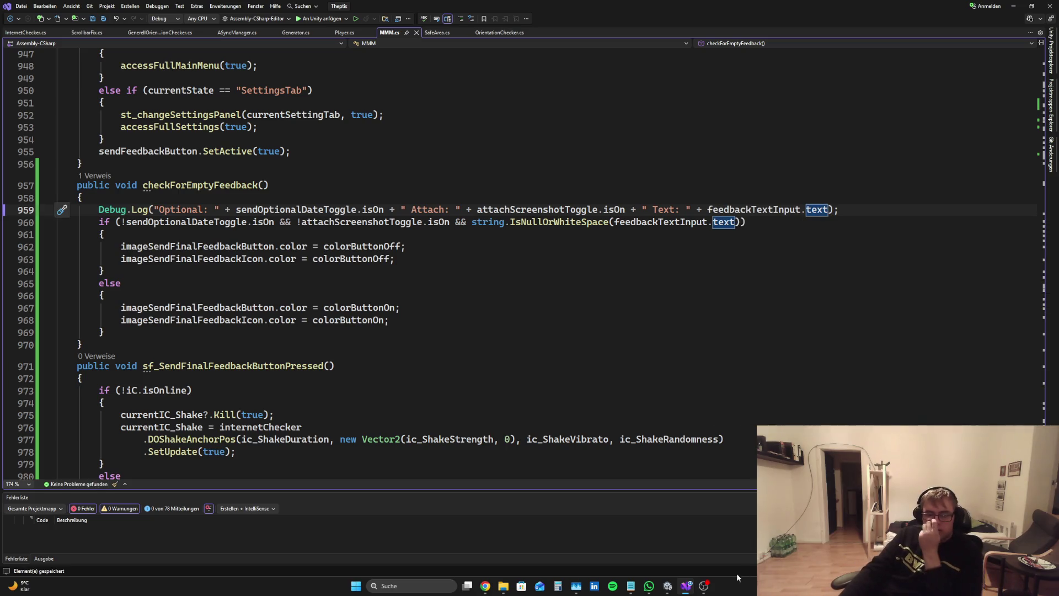
pyautogui.moveTo(668, 587)
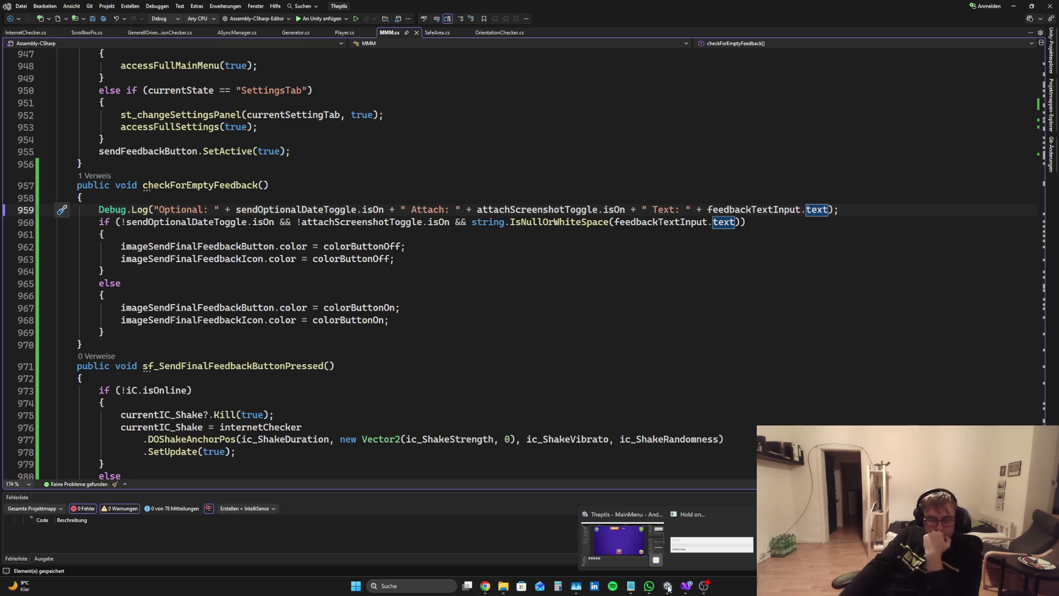
pyautogui.click(670, 590)
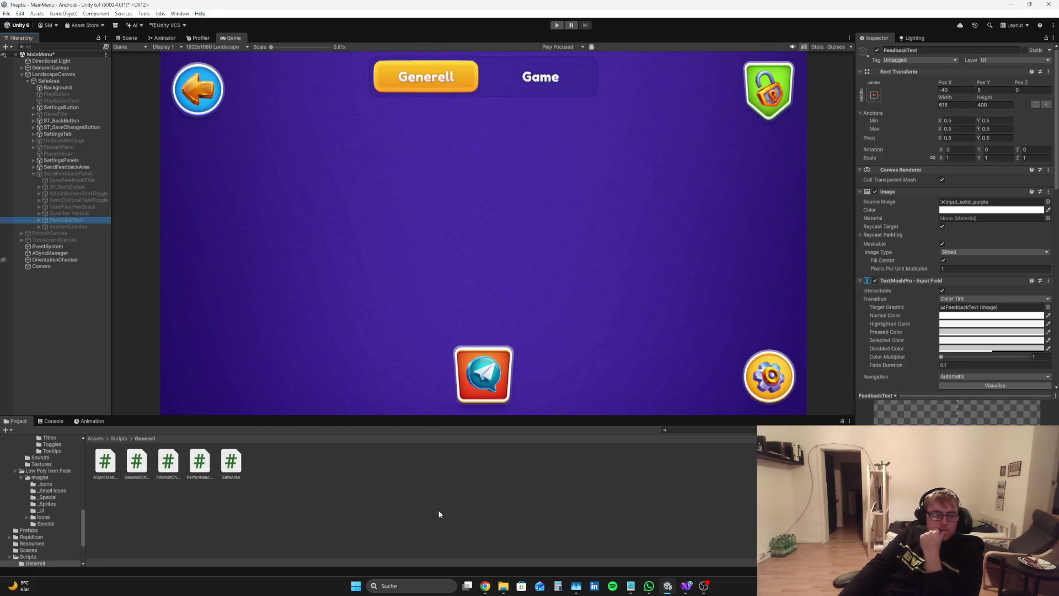
# Play-test with Attach Screenshot and Send Optional Data off and 'ddd' typed, checking the Console log
pyautogui.click(83, 276)
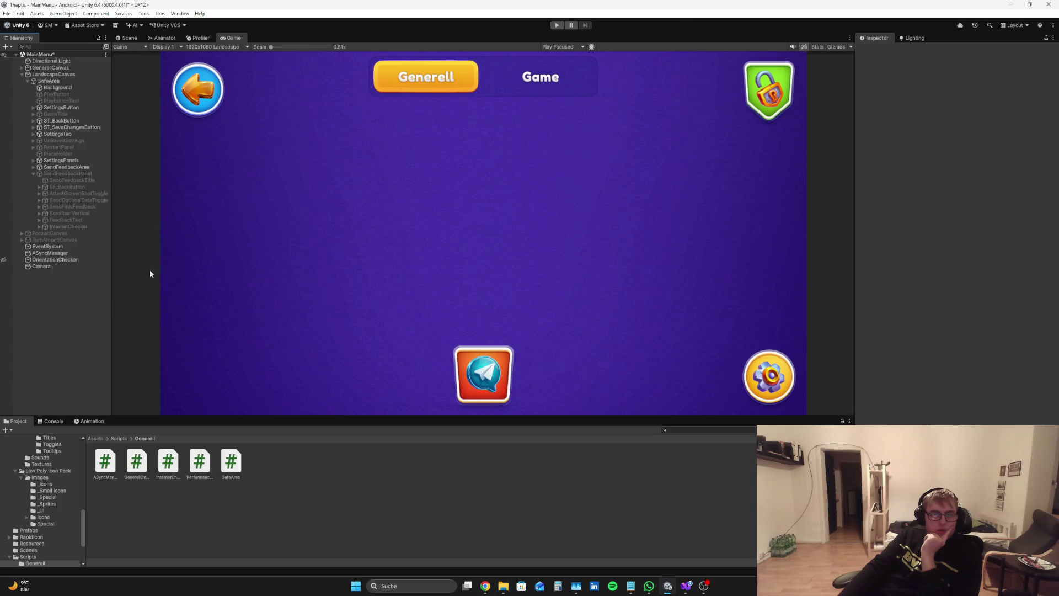
pyautogui.click(557, 26)
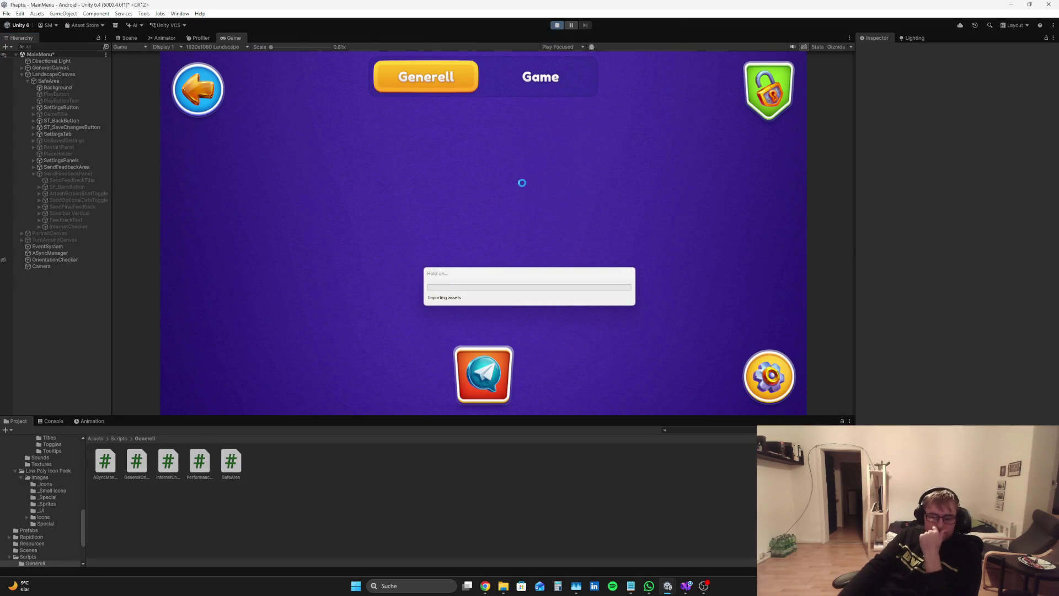
pyautogui.click(53, 422)
pyautogui.click(491, 392)
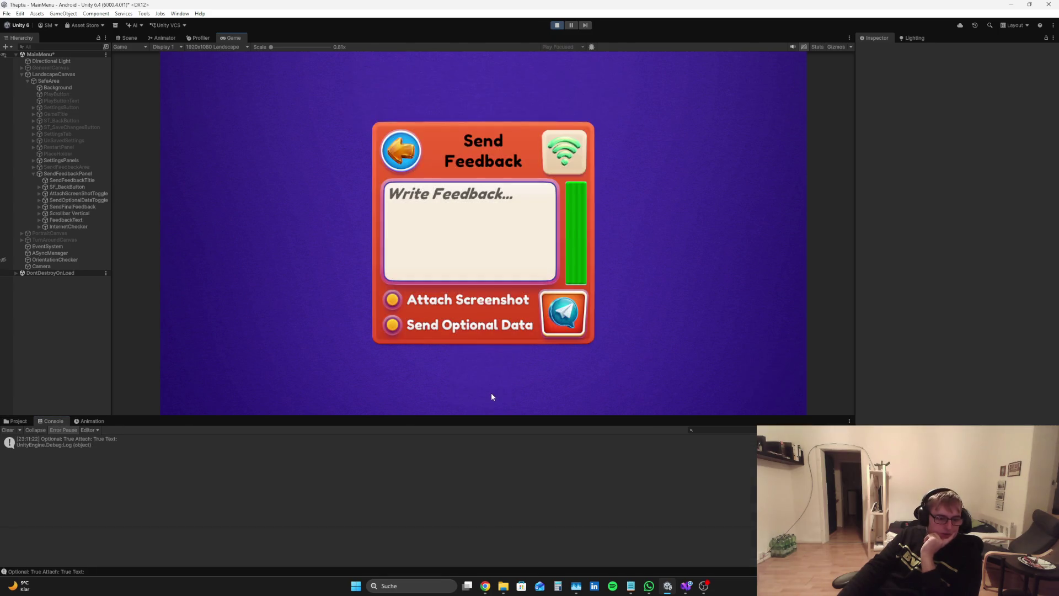
pyautogui.click(391, 301)
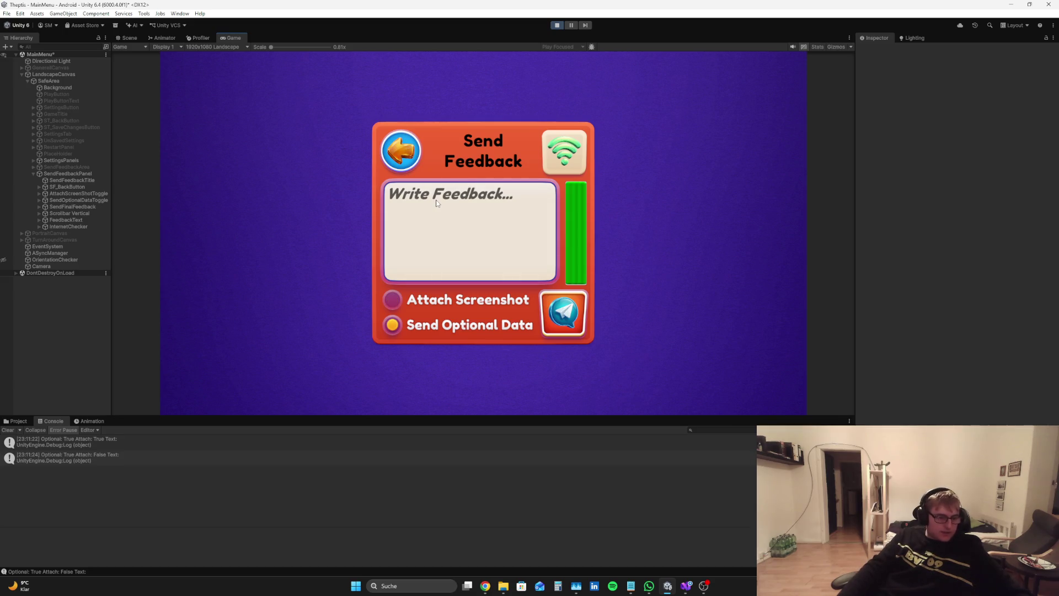
pyautogui.write('ddd')
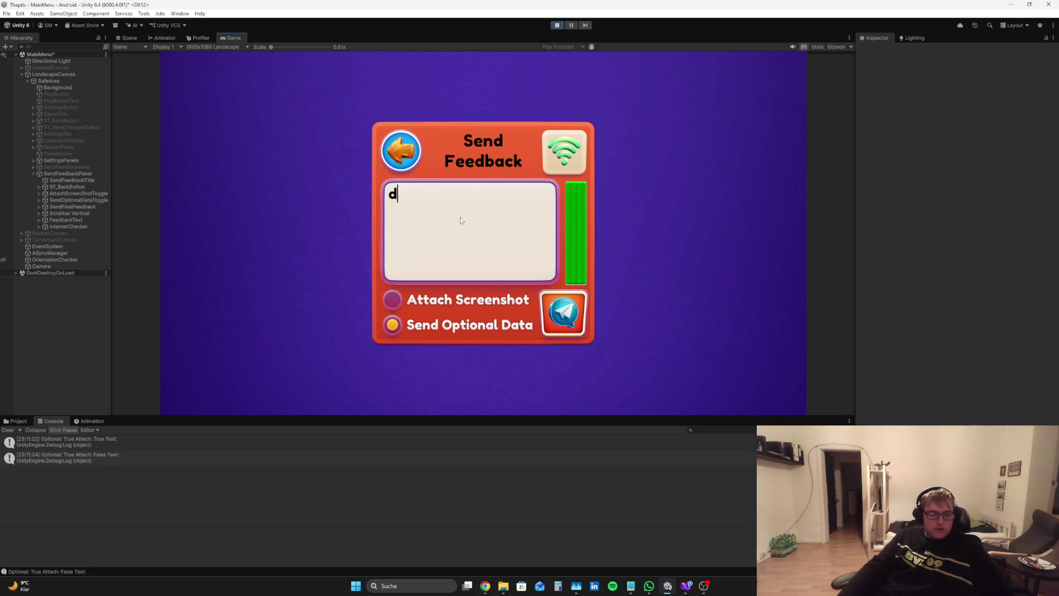
pyautogui.click(392, 325)
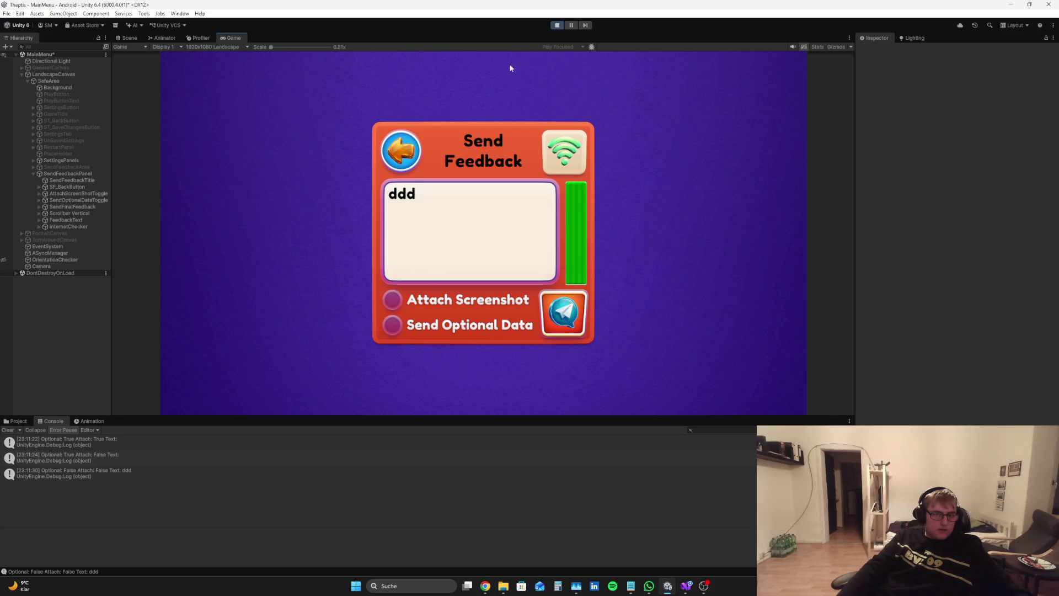
pyautogui.click(557, 25)
pyautogui.click(485, 586)
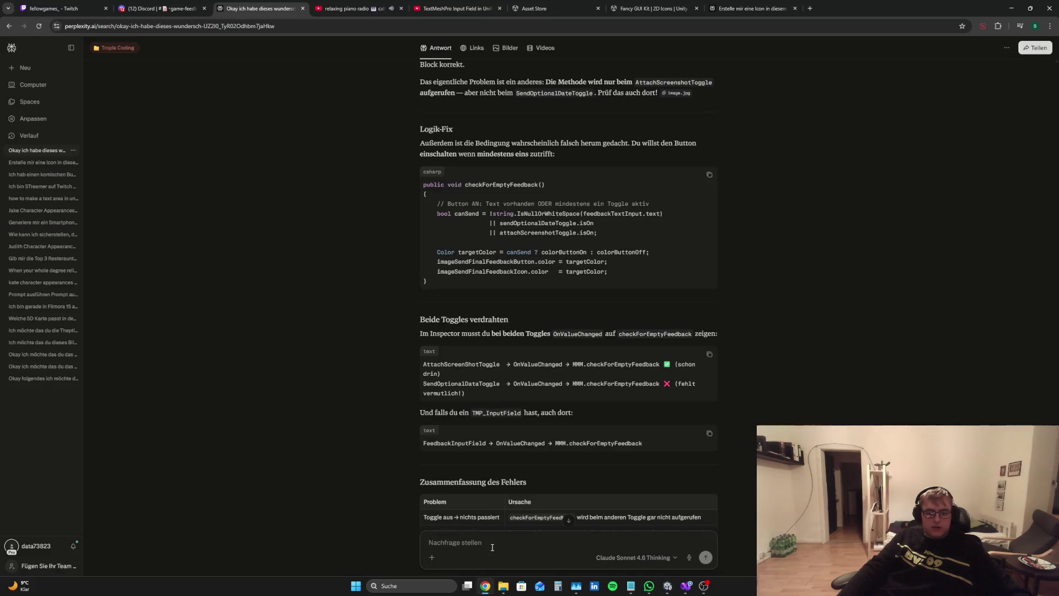
# Ask Perplexity, in German, how to check whether an input field is empty or only spaces
pyautogui.write('Wie checke ich ob ei')
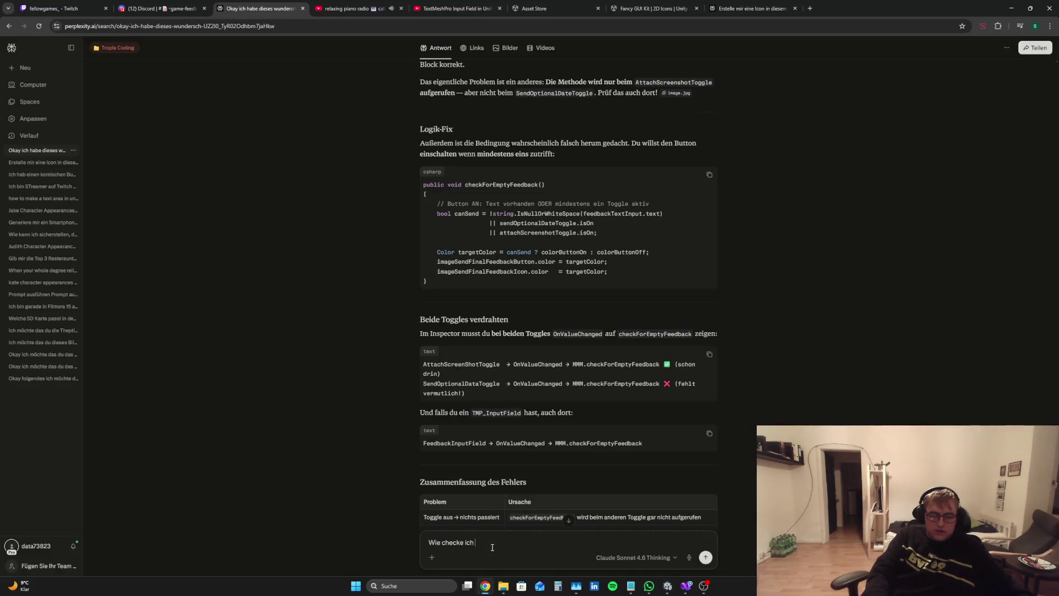
pyautogui.write('n Text vernüfti')
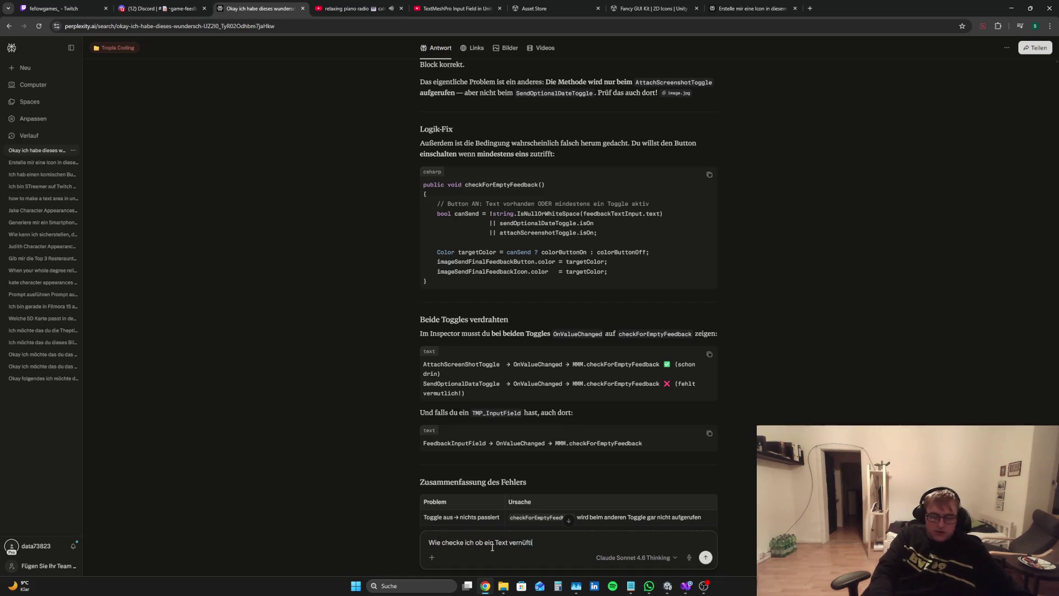
pyautogui.write('gt')
pyautogui.write('le')
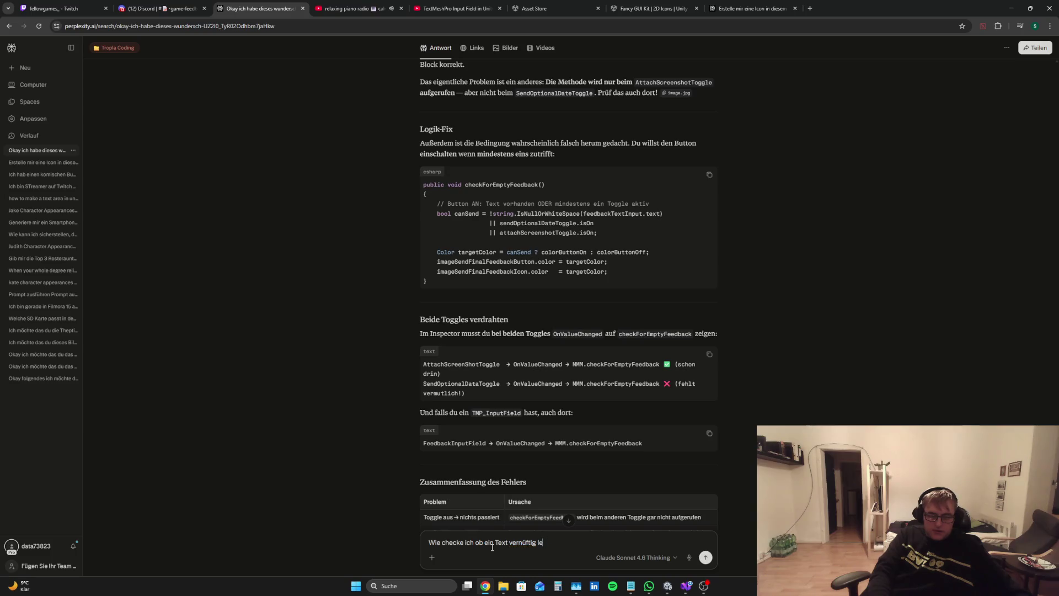
pyautogui.hotkey('ctrl', 'a')
pyautogui.press('BackSpace')
pyautogui.write('O')
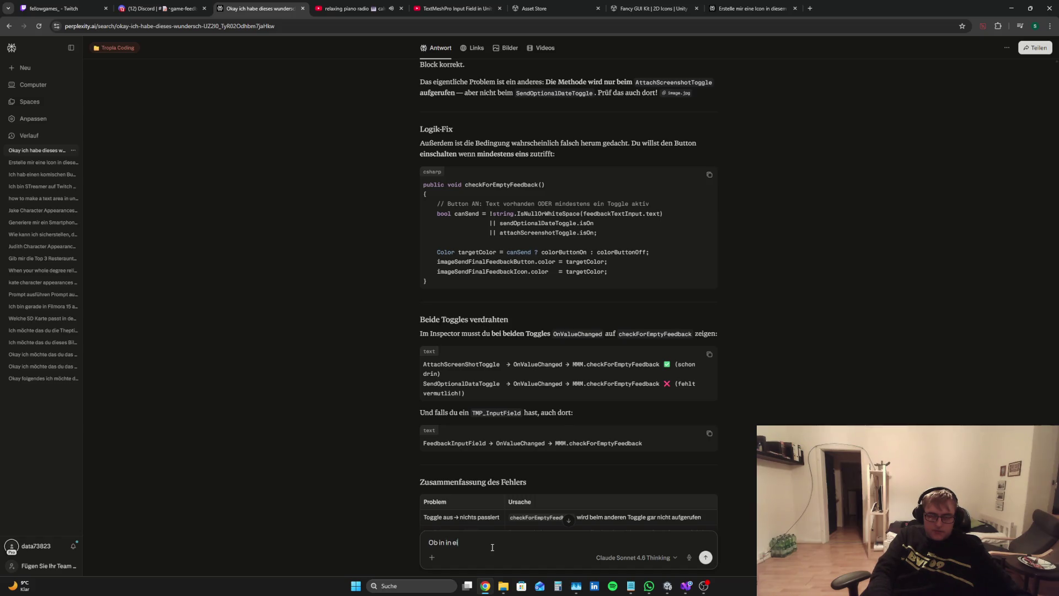
pyautogui.press('BackSpace')
pyautogui.write('In')
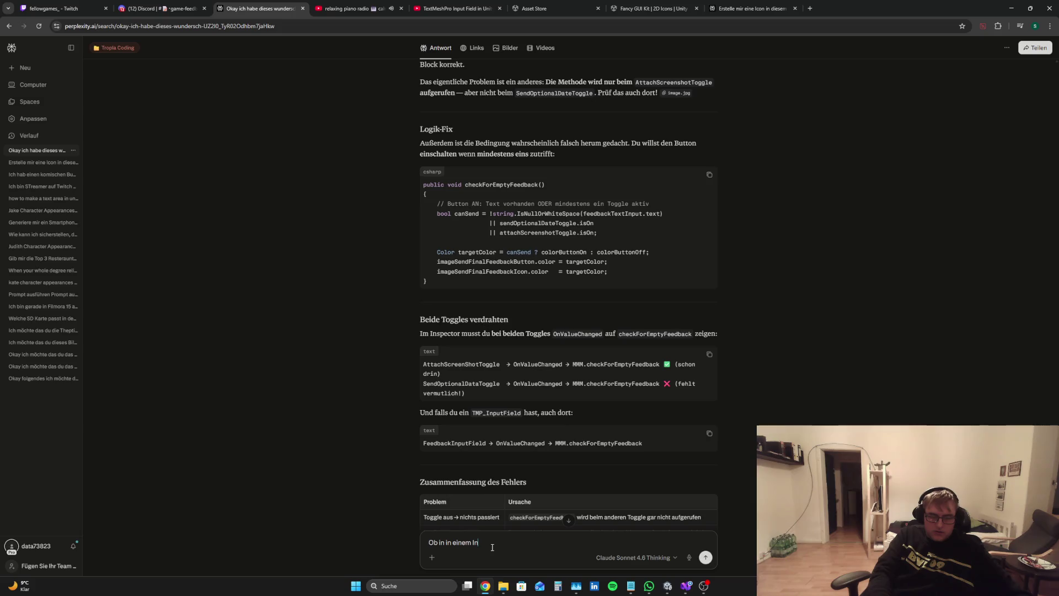
pyautogui.write('pueld n')
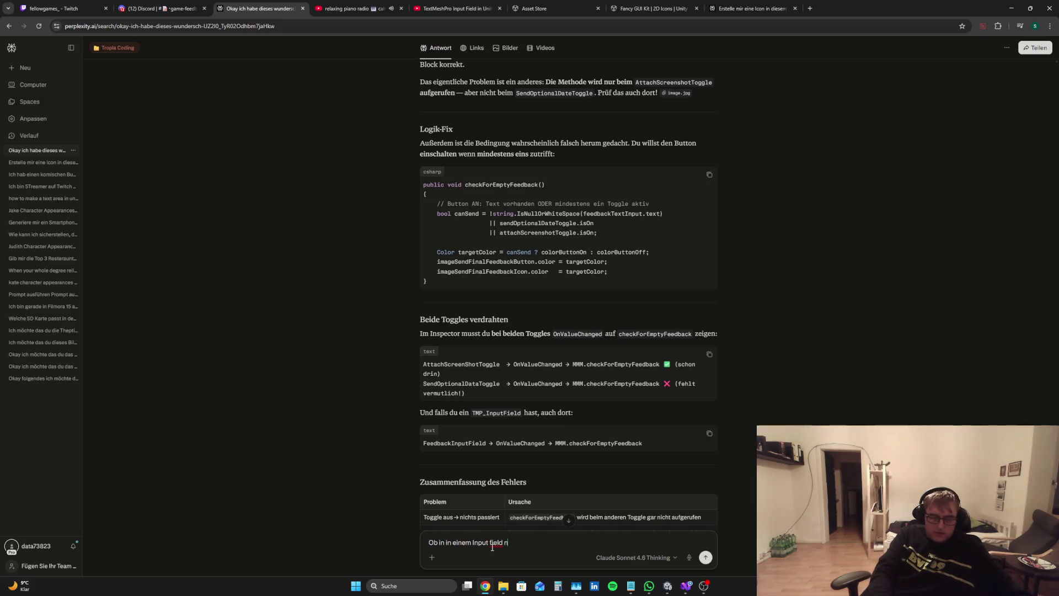
pyautogui.write('ichts drin ist ')
pyautogui.write('oder nicht?`bzw ob nur')
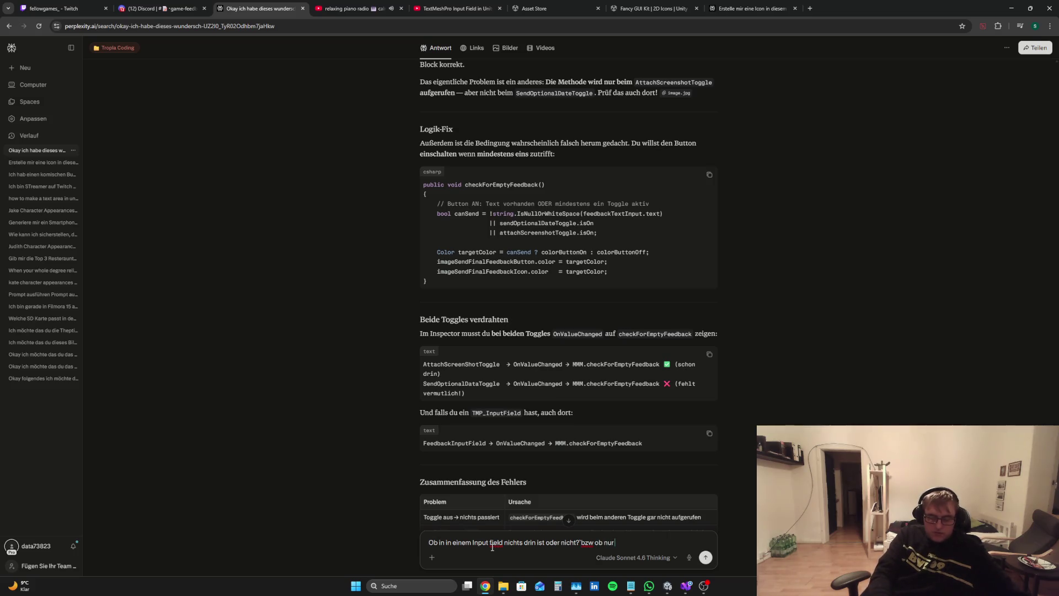
pyautogui.write(' hen s')
pyautogui.write('rin sind o')
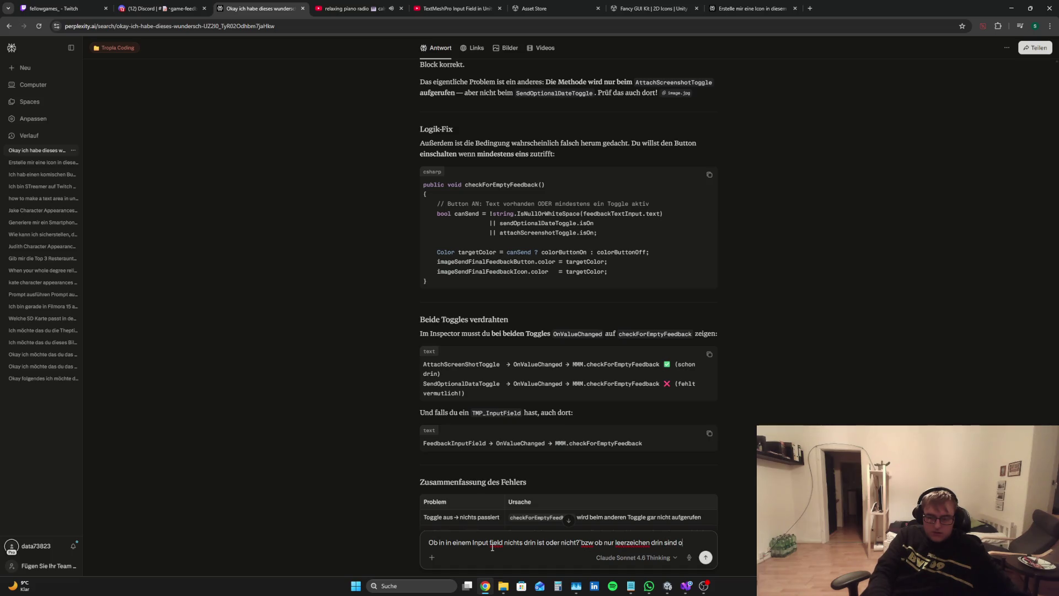
pyautogui.write('der nicht?')
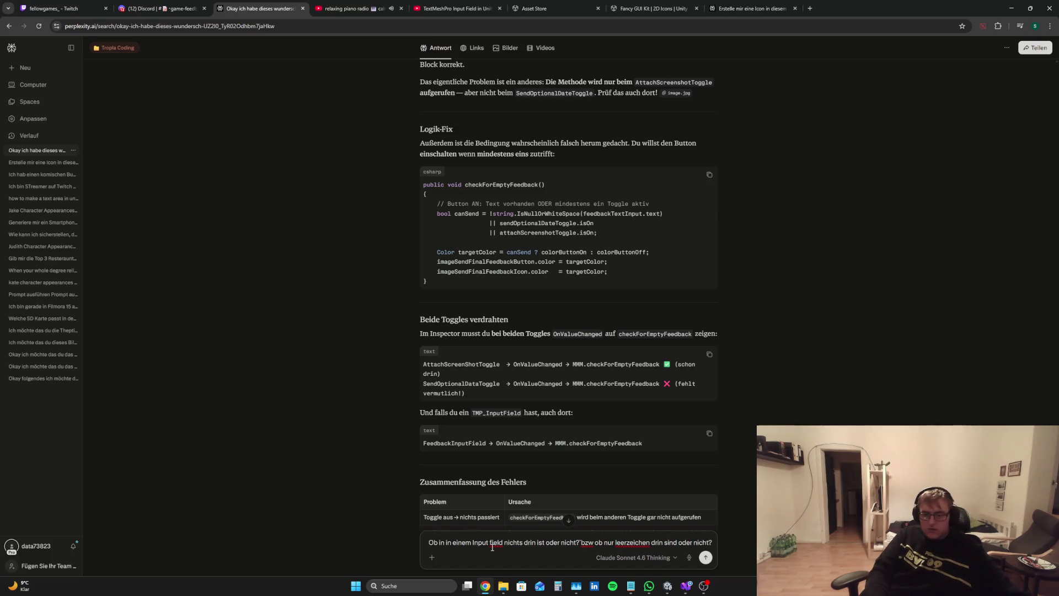
pyautogui.press('Return')
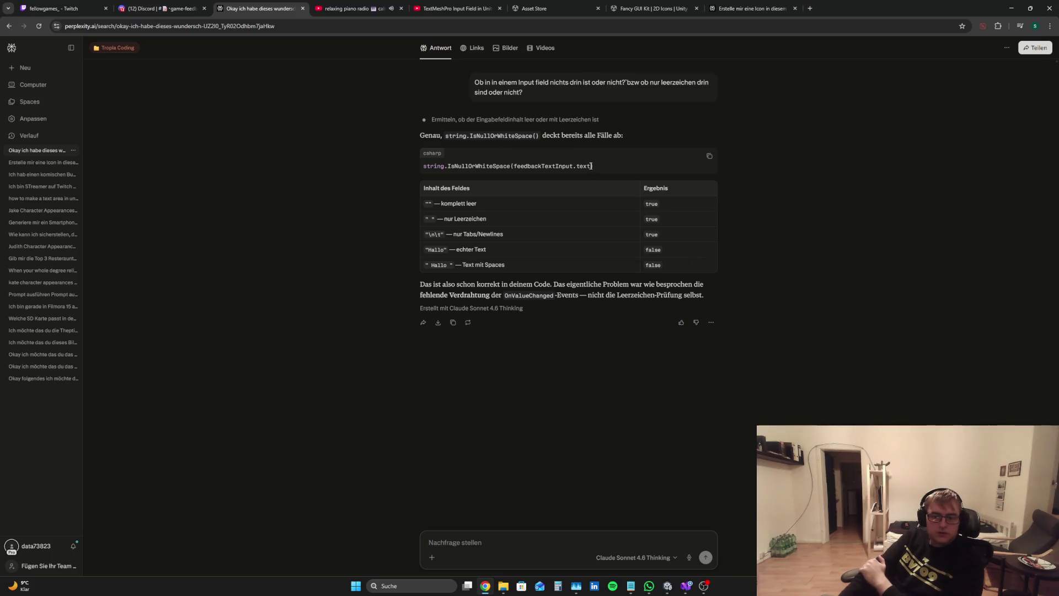
# Add a '!' negation before string.IsNullOrWhiteSpace on line 960 and save
pyautogui.click(686, 586)
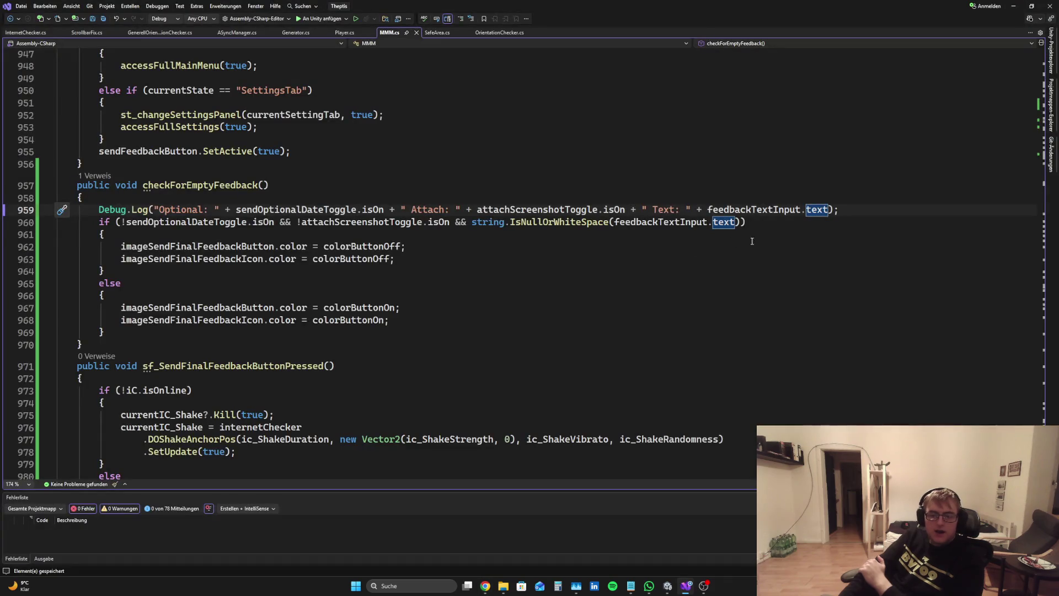
pyautogui.click(473, 222)
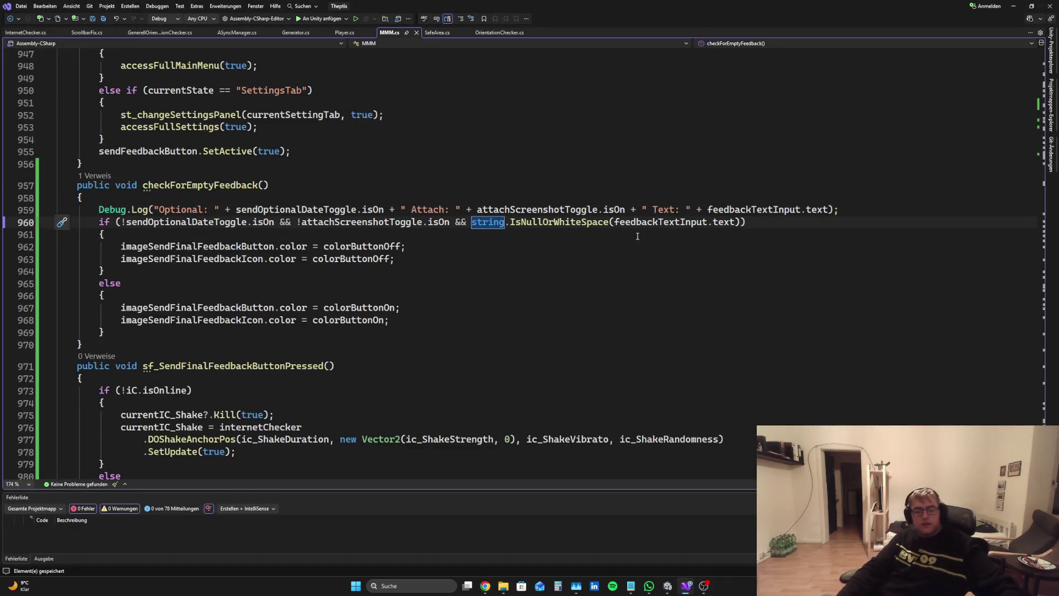
pyautogui.write('!')
pyautogui.hotkey('ctrl', 's')
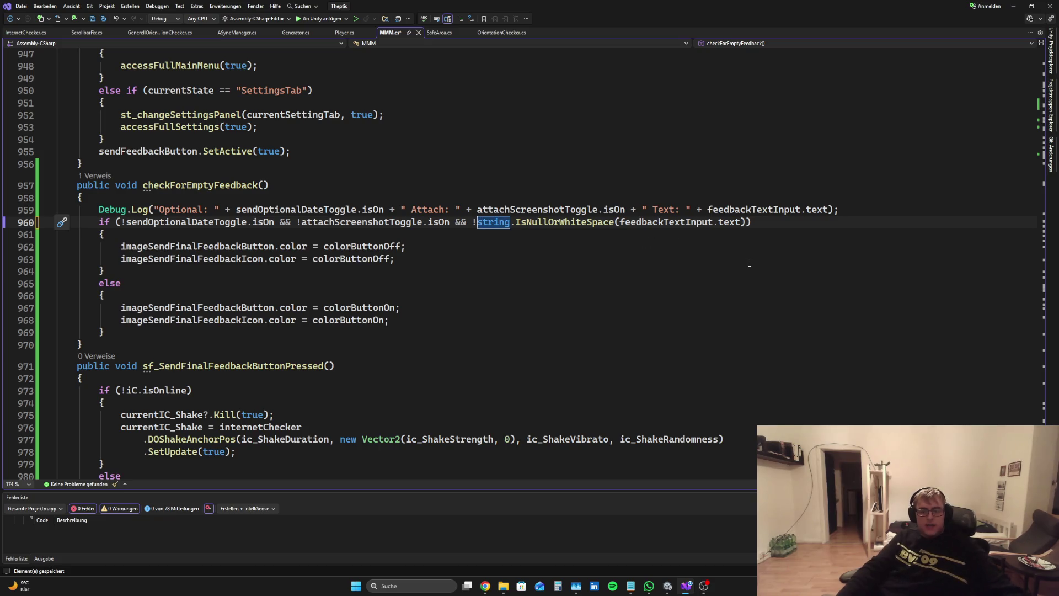
pyautogui.hotkey('ctrl', 'a')
pyautogui.click(730, 244)
pyautogui.scroll(2, 729, 244)
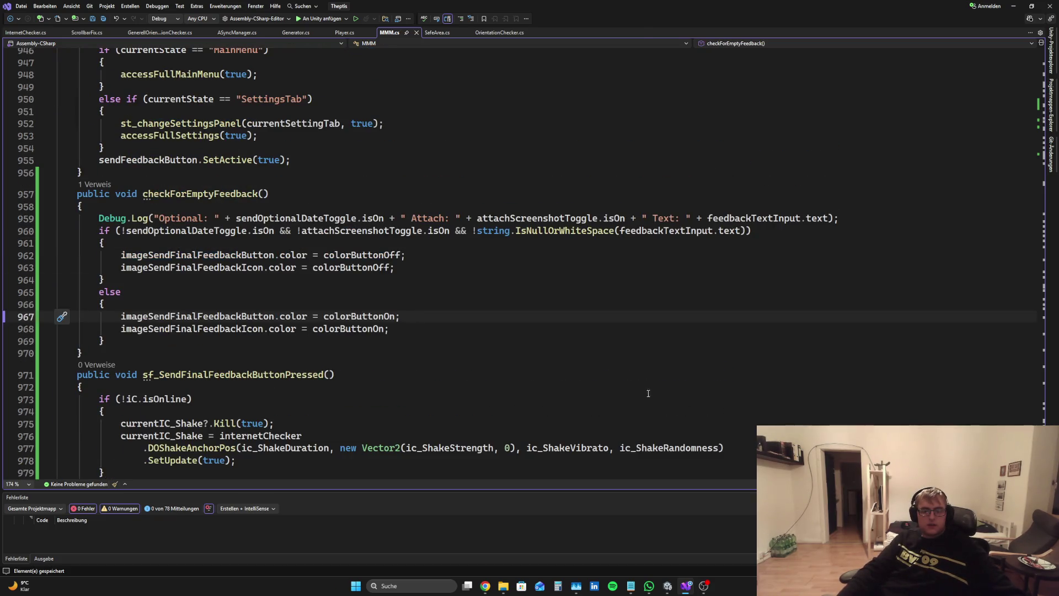
pyautogui.click(490, 586)
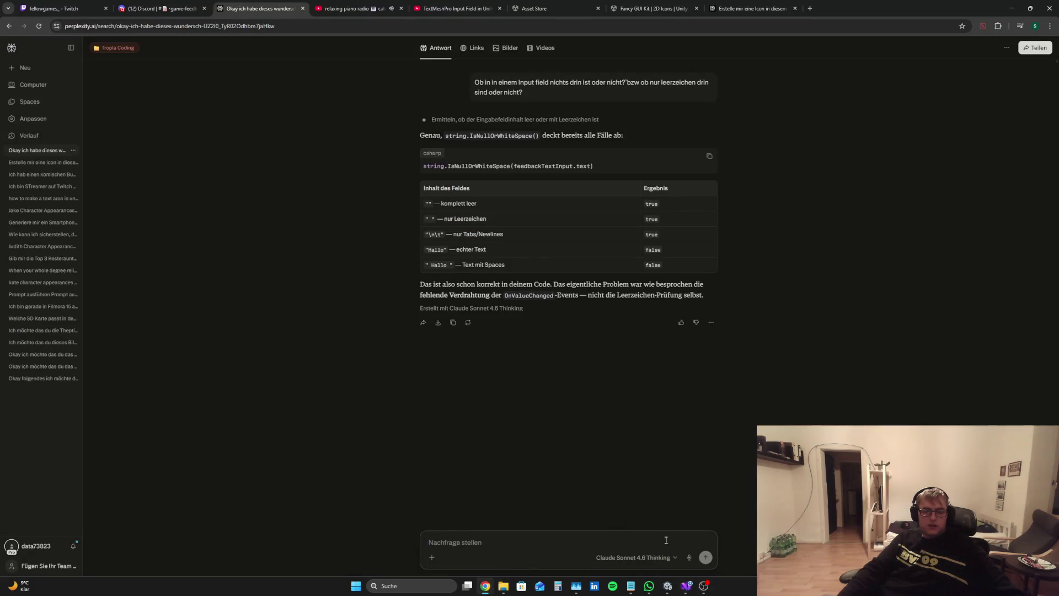
# Remove that '!' and paste the IsNullOrWhiteSpace call into the line 959 Debug.Log, then save
pyautogui.click(685, 586)
pyautogui.click(477, 231)
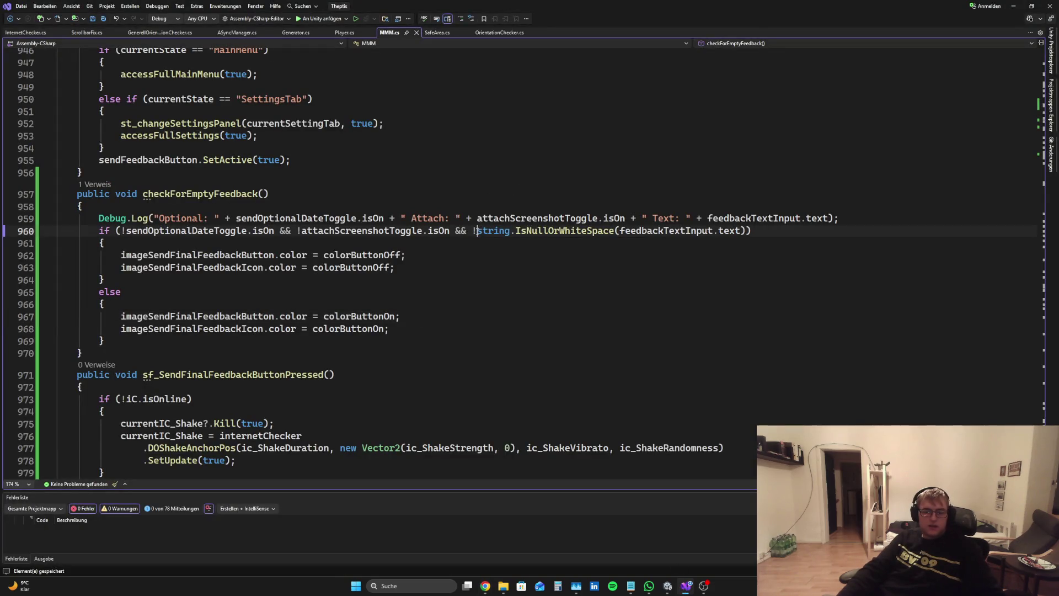
pyautogui.press('BackSpace')
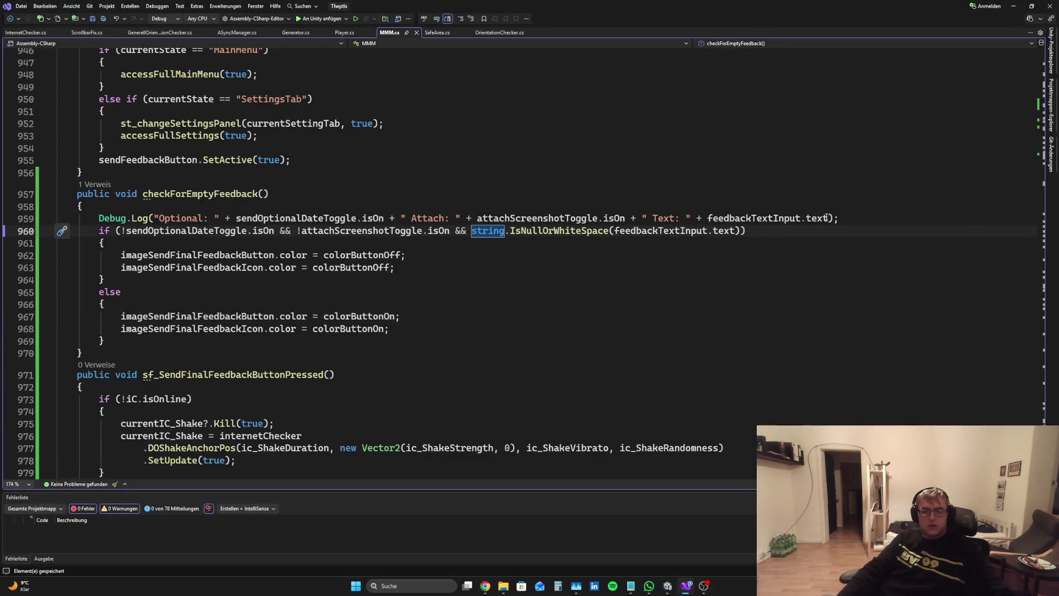
pyautogui.moveTo(827, 218); pyautogui.dragTo(466, 231)
pyautogui.press('BackSpace')
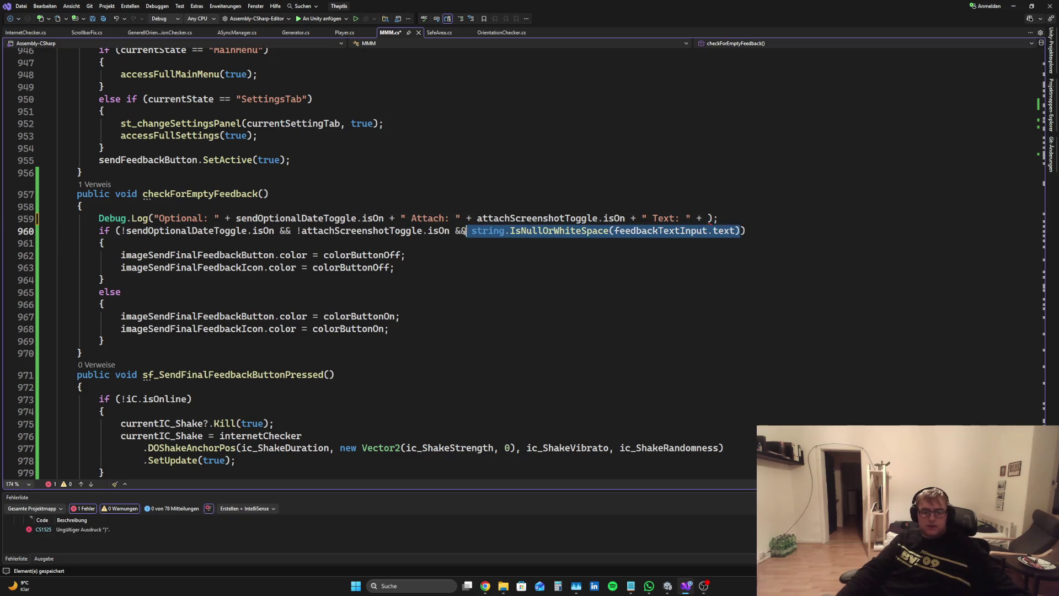
pyautogui.click(707, 218)
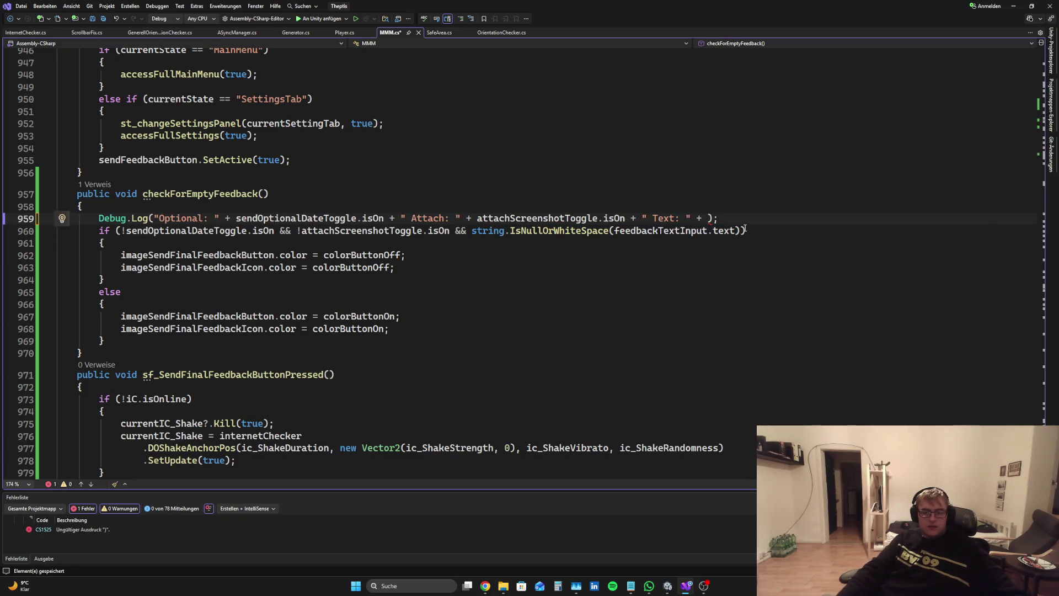
pyautogui.write('string.IsNullOrWhiteSpace(feedbackTextInput.text)')
pyautogui.hotkey('ctrl', 's')
pyautogui.hotkey('alt', 'Tab')
pyautogui.moveTo(671, 590)
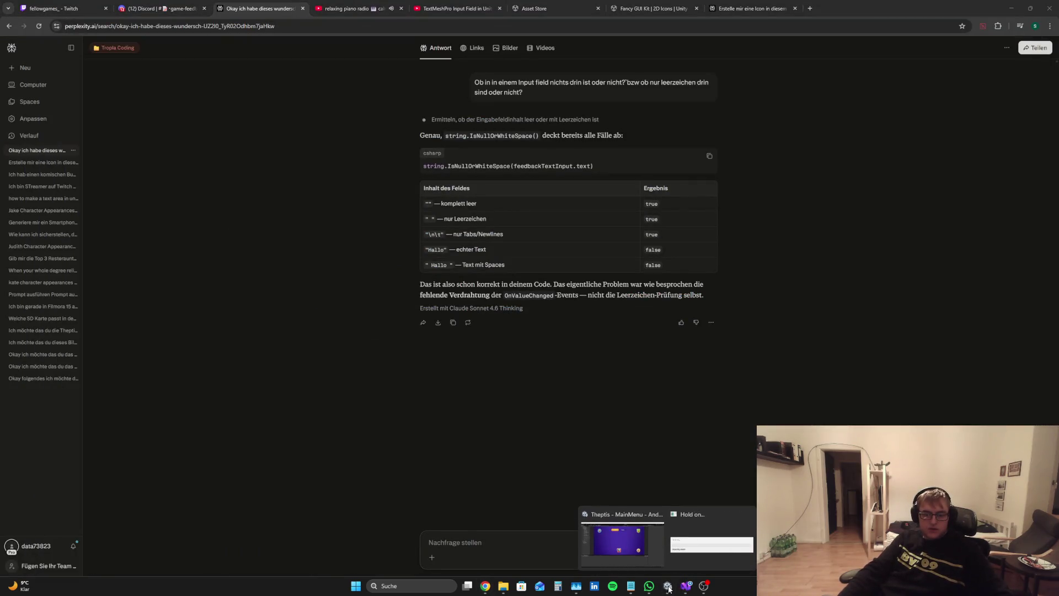
# Open Send Feedback in the running game and select its 'Optional: True Attach: True Text: False' log entry
pyautogui.click(668, 588)
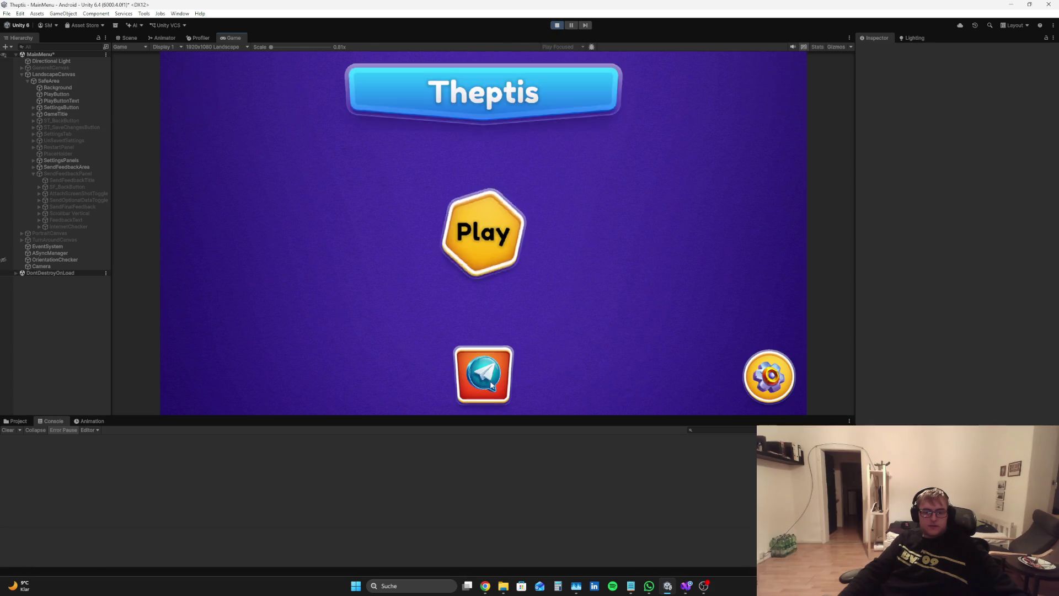
pyautogui.click(490, 384)
pyautogui.click(164, 449)
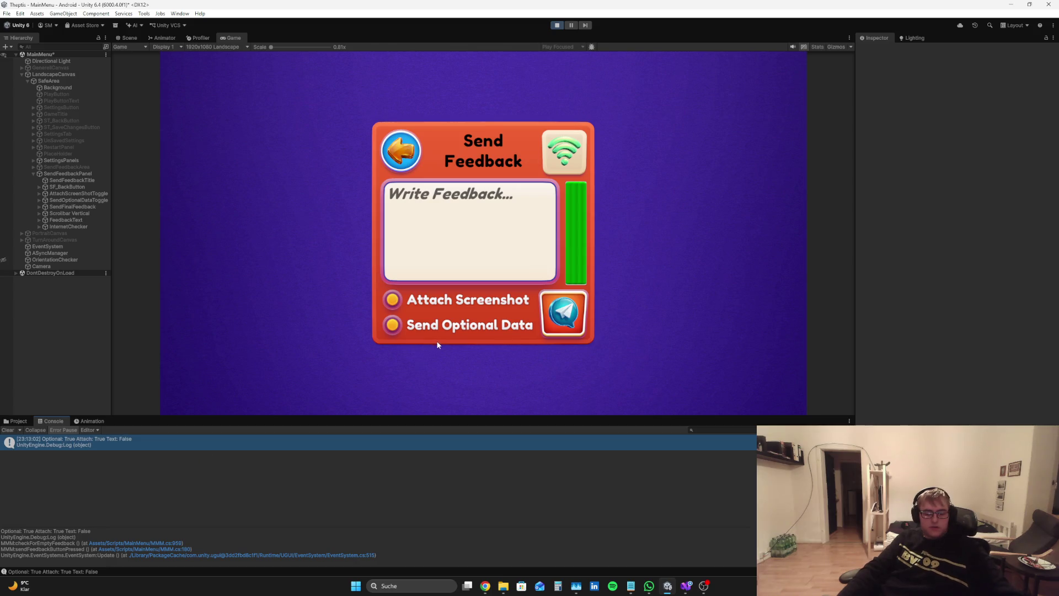
pyautogui.press('super+h')
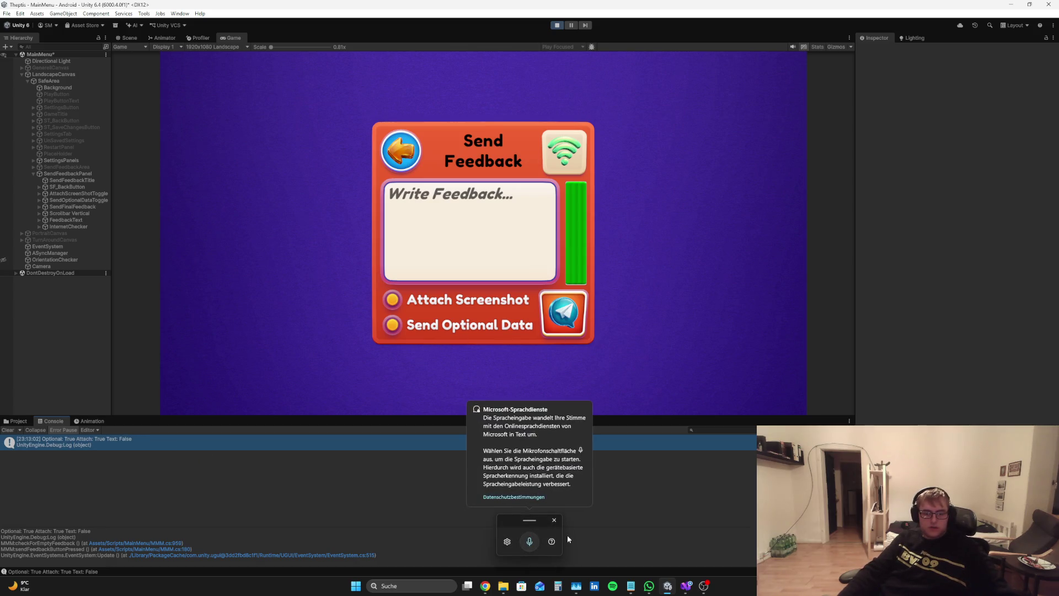
pyautogui.click(553, 521)
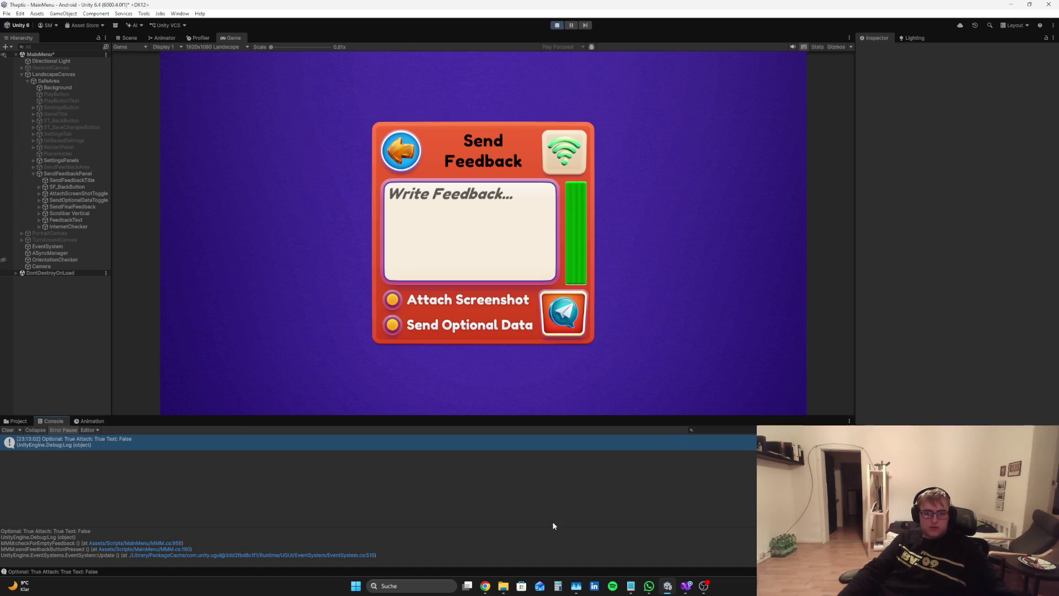
# Snip a screenshot of the panel, stop the game, and paste the log into Perplexity
pyautogui.press('super+shift+s')
pyautogui.moveTo(359, 104)
pyautogui.mouseDown()
pyautogui.moveTo(456, 220)
pyautogui.moveTo(563, 483)
pyautogui.moveTo(607, 358)
pyautogui.moveTo(601, 348)
pyautogui.mouseUp()
pyautogui.click(556, 25)
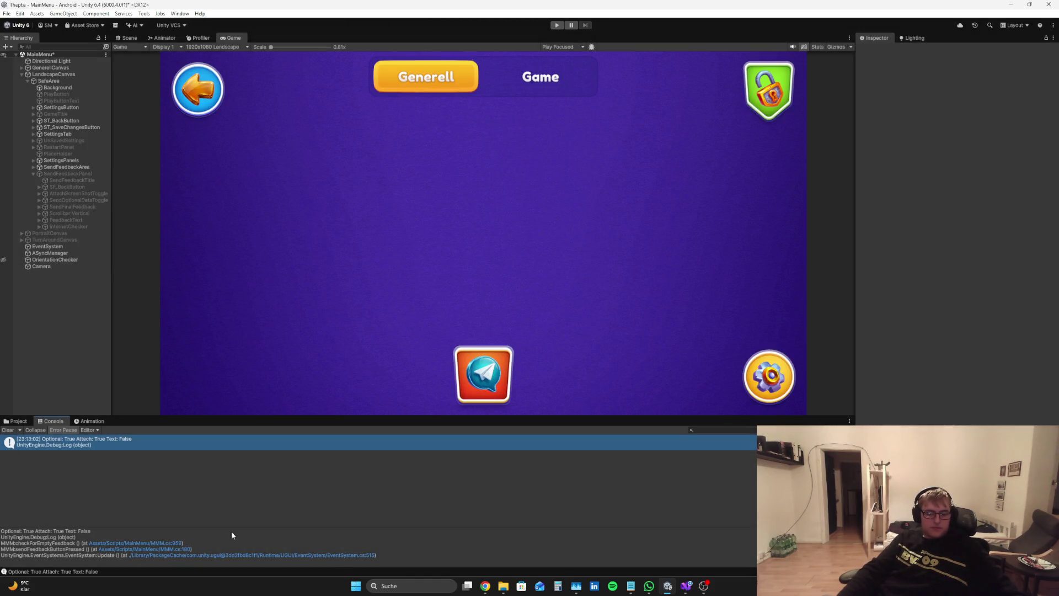
pyautogui.click(486, 586)
pyautogui.write('Optional: True Attach: True Text: False UnityEngine.Debug:Log (object) MMM:checkForEmptyFeedback () (at Assets/Scripts/MainMenu/MMM.cs:959) MMM:sendFeedbackButtonPressed () (at Assets/Scripts/MainMenu/MMM.cs:180) UnityEngine.EventSystems.EventSystem:Update () (at ./Library/PackageCache/com.unity.ugui@3dd2fbd8c1f1/Runtime/UGUI/EventSystem/EventSystem.cs:515)')
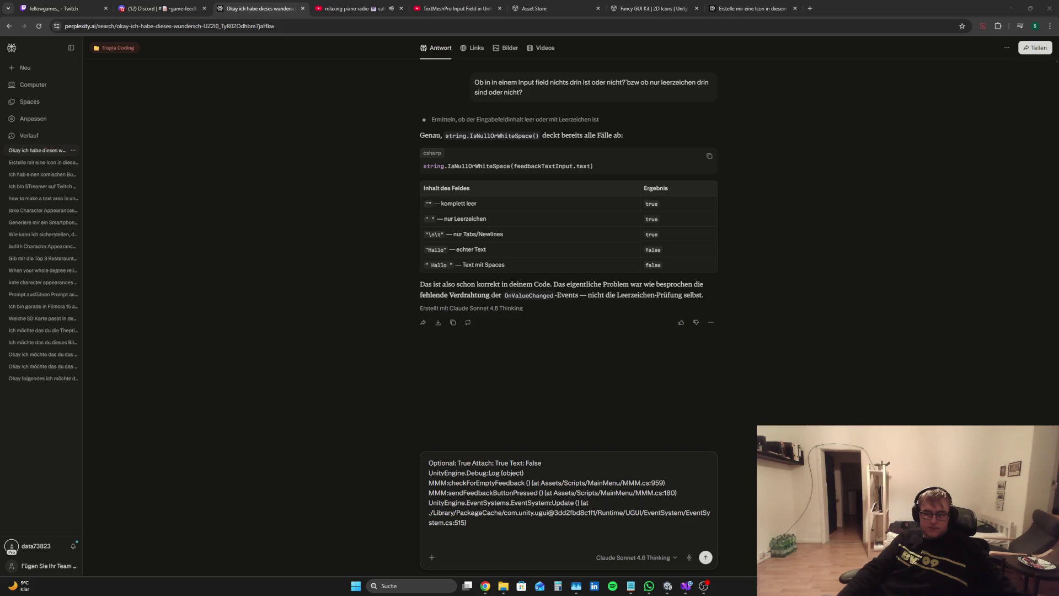
# Attach the latest screenshot from Pictures > Screenshots to the Perplexity prompt
pyautogui.moveTo(503, 585)
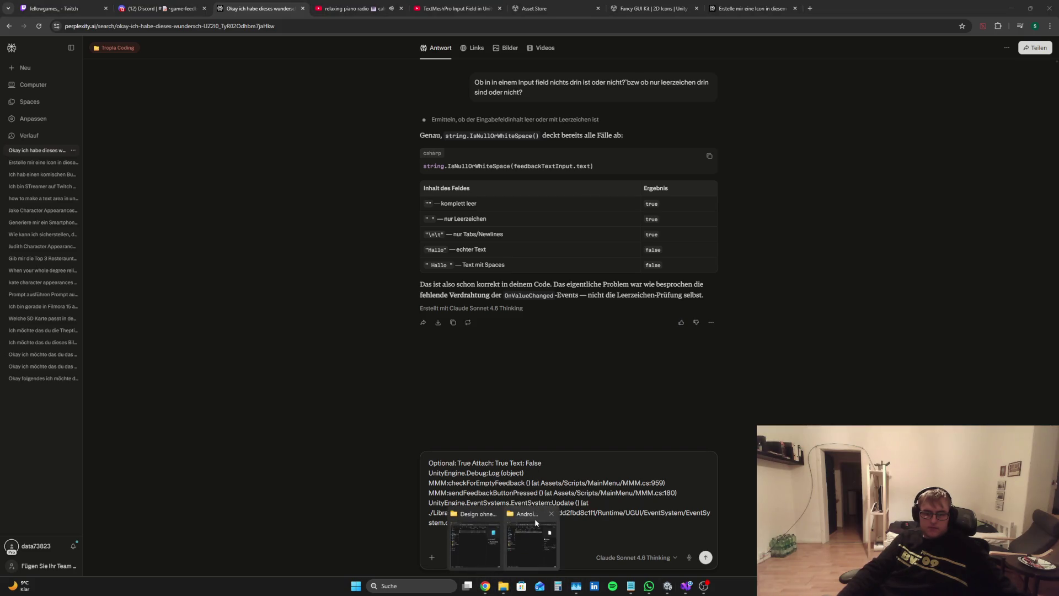
pyautogui.click(477, 548)
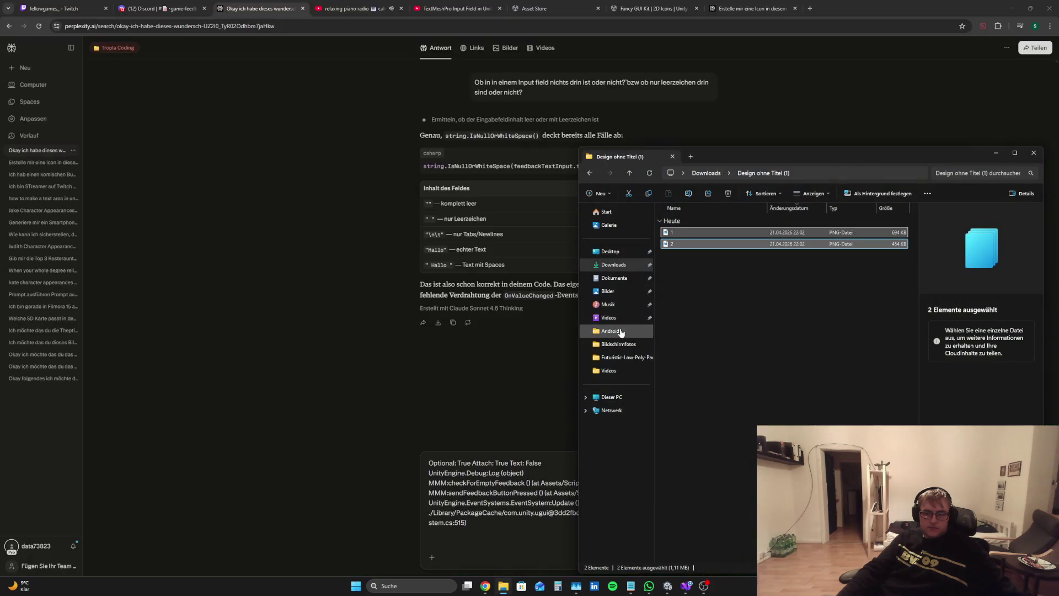
pyautogui.click(614, 279)
pyautogui.click(617, 291)
pyautogui.doubleClick(683, 220)
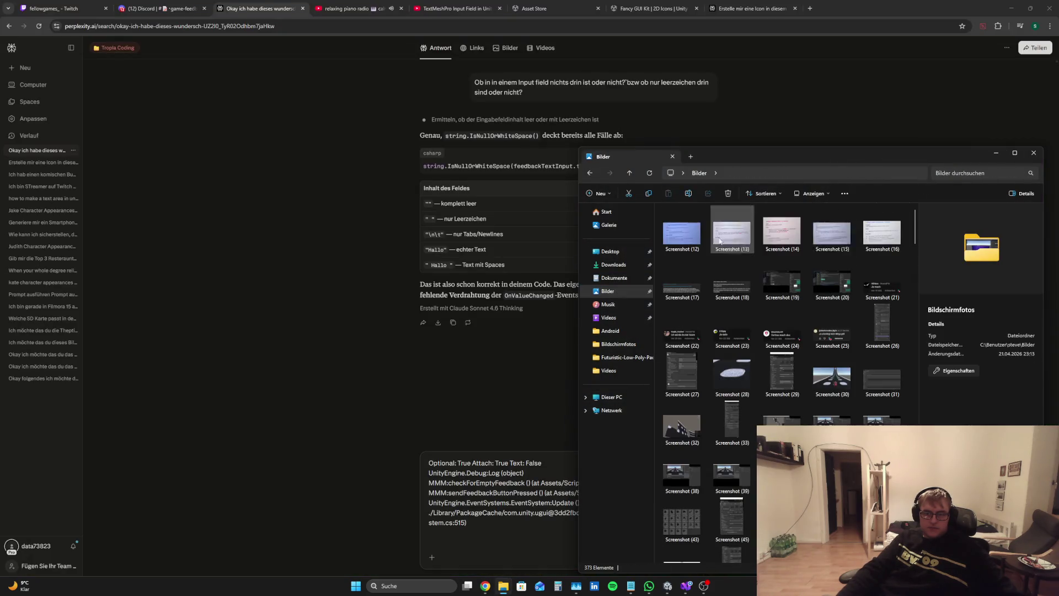
pyautogui.scroll(-10, 783, 386)
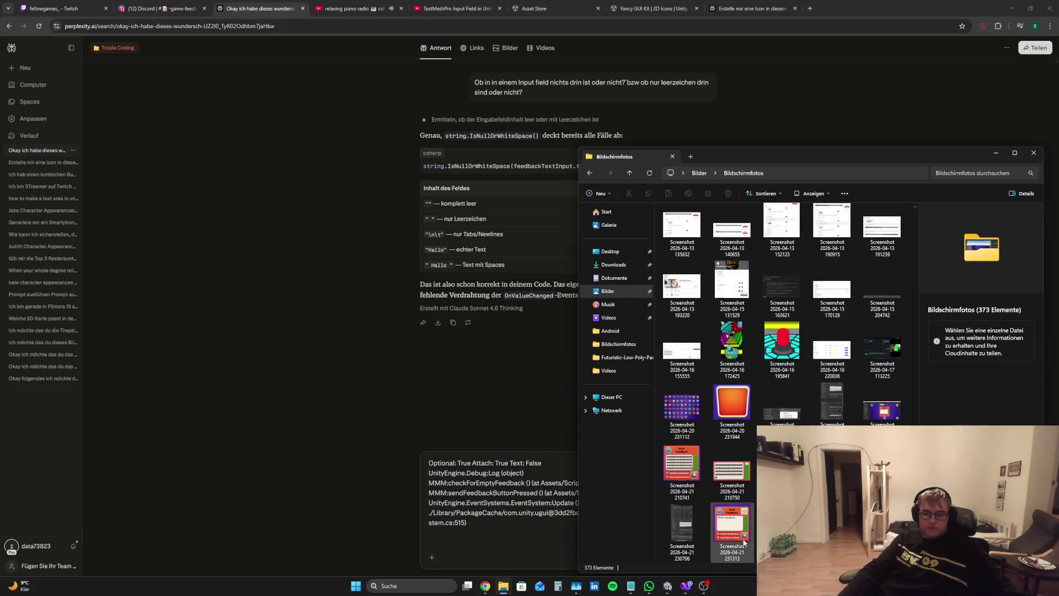
pyautogui.moveTo(731, 527); pyautogui.dragTo(523, 522)
# Ask, in German, why False is printed although only the placeholder is showing
pyautogui.write('De')
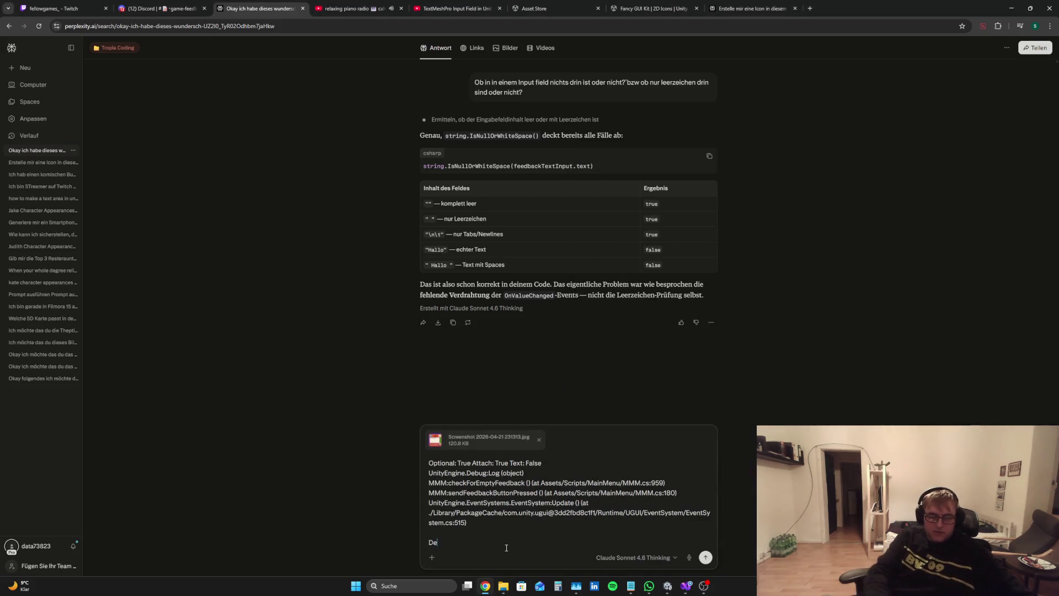
pyautogui.write('rflaceholder ist')
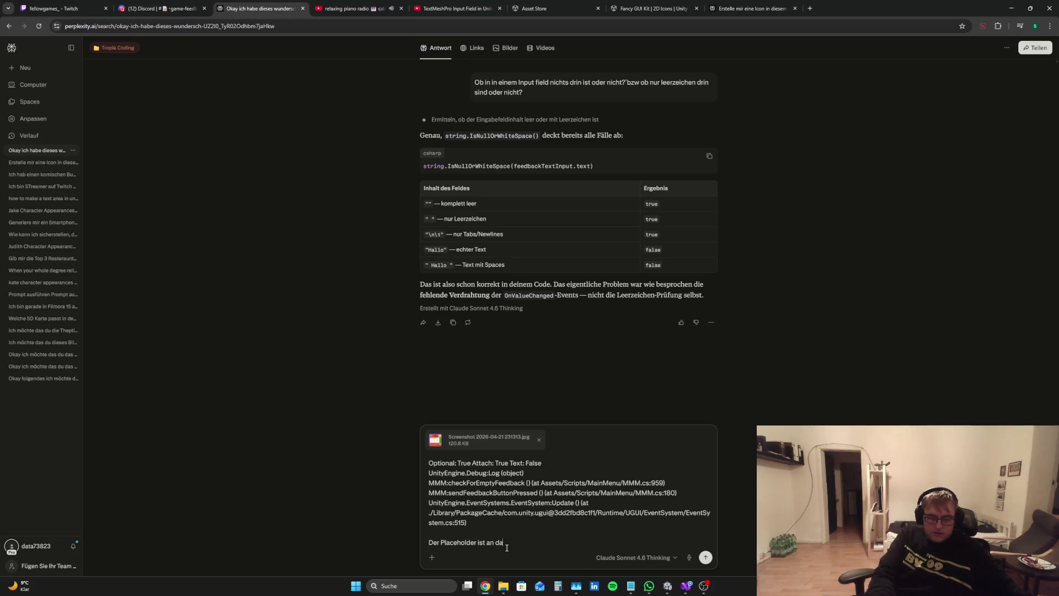
pyautogui.write('an da')
pyautogui.write('s nichts drin i')
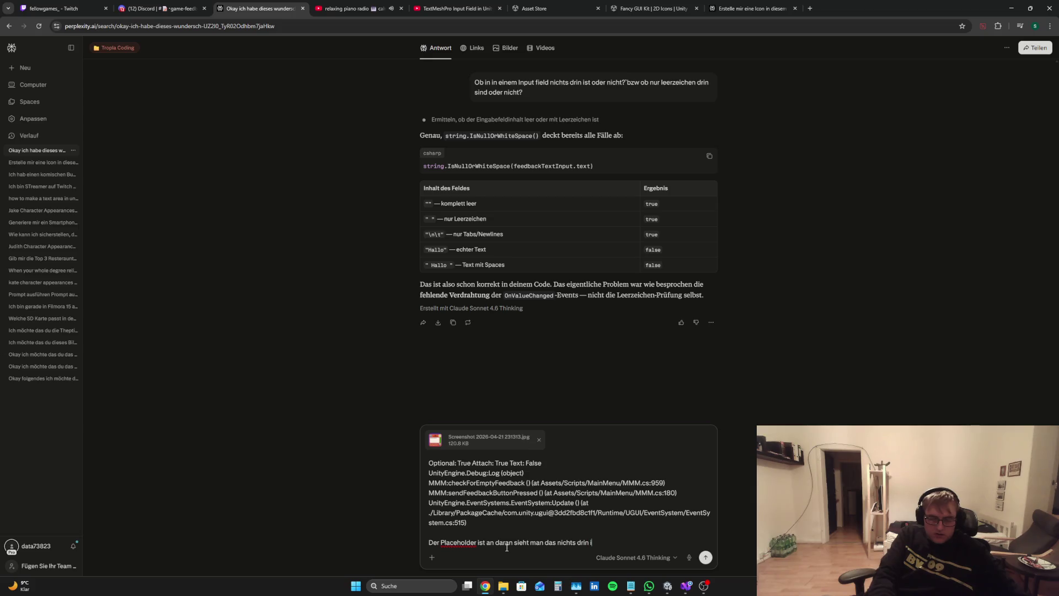
pyautogui.write('otzud')
pyautogui.press('BackSpace')
pyautogui.press('BackSpace')
pyautogui.press('BackSpace')
pyautogui.write('dem wird false geprintet warum')
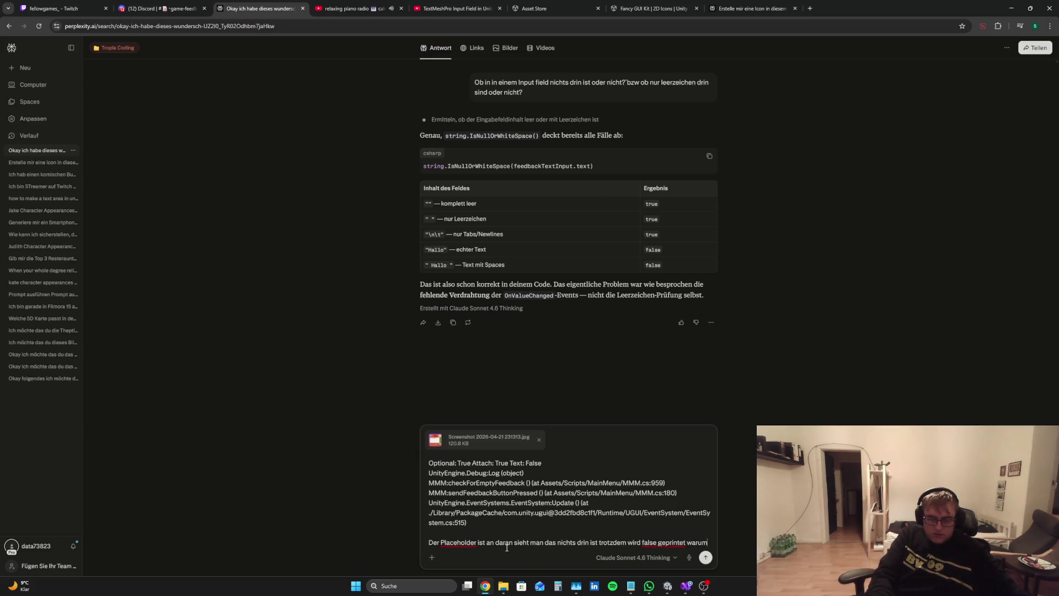
pyautogui.write('??')
pyautogui.click(686, 585)
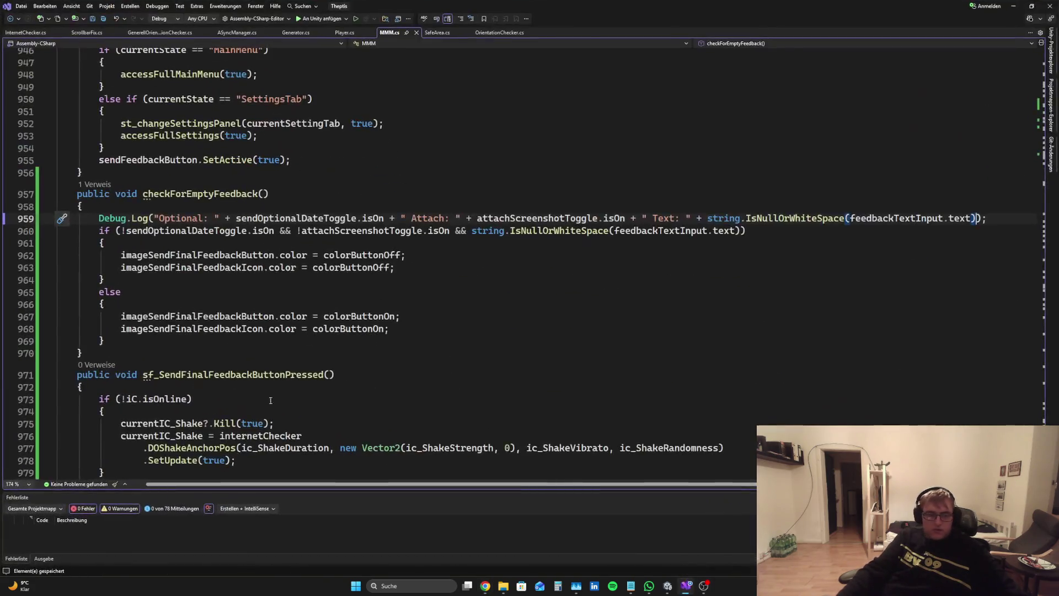
# Copy checkForEmptyFeedback (lines 957–970) into the Perplexity prompt below the question and send it
pyautogui.moveTo(105, 340)
pyautogui.mouseDown()
pyautogui.moveTo(6, 188)
pyautogui.moveTo(7, 224)
pyautogui.mouseUp()
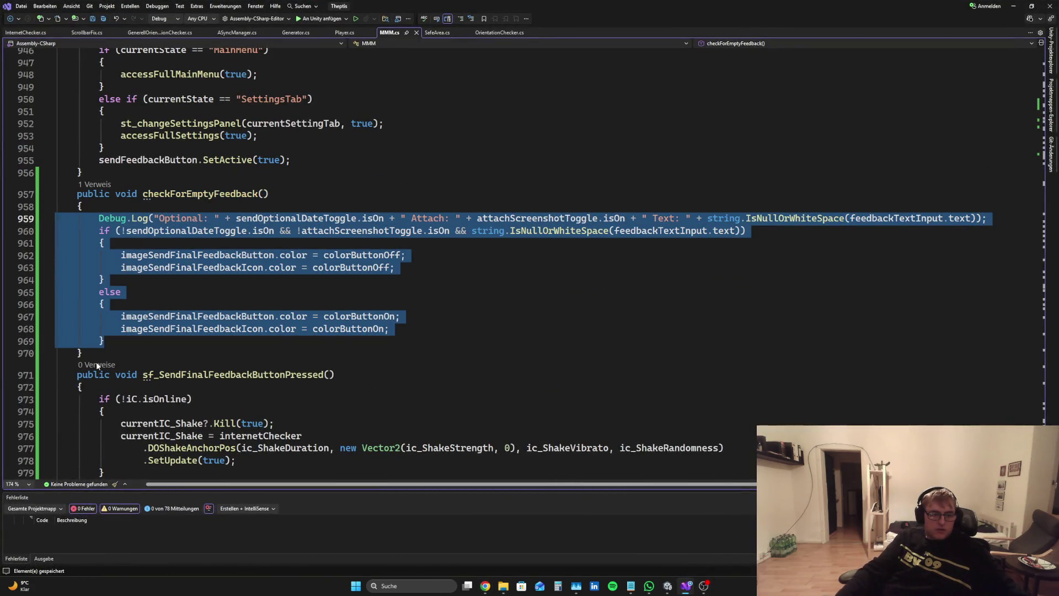
pyautogui.moveTo(83, 353); pyautogui.dragTo(55, 194)
pyautogui.hotkey('ctrl', 'c')
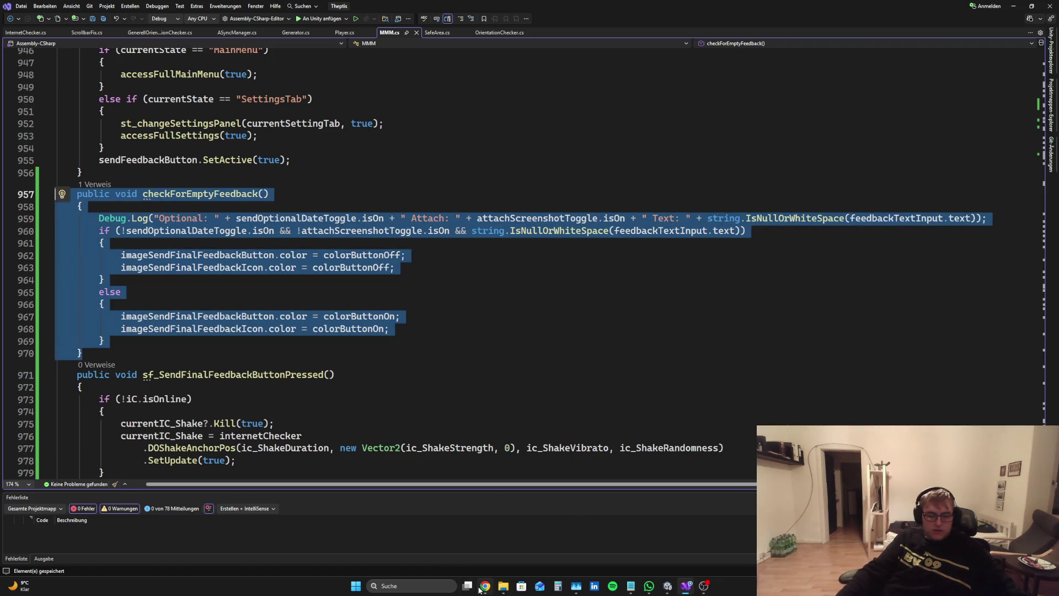
pyautogui.click(485, 585)
pyautogui.hotkey('ctrl', 'v')
pyautogui.press('Return')
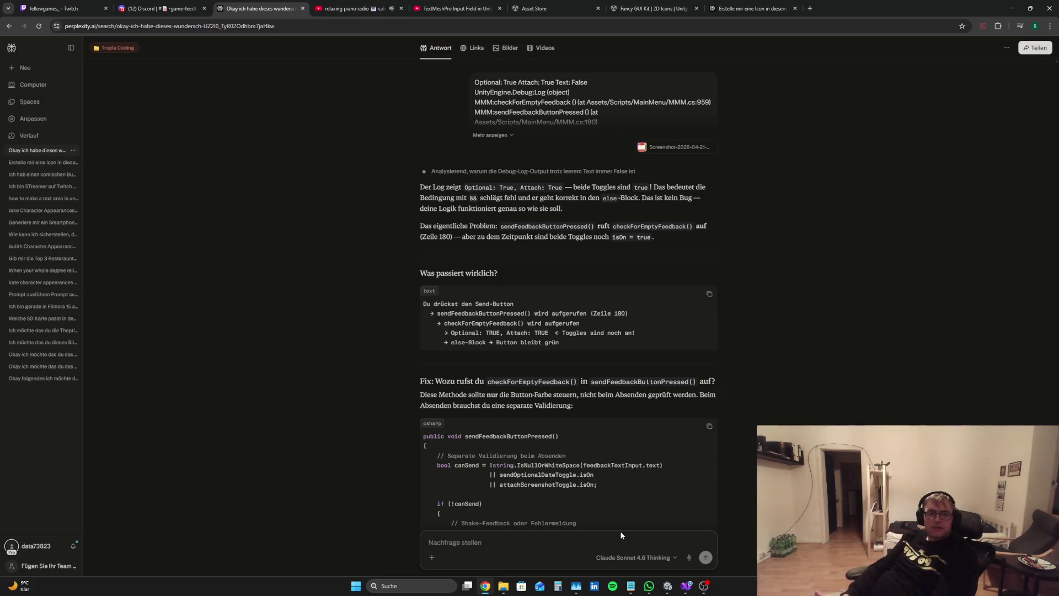
# Start the game, open Send Feedback, and untick Attach Screenshot and Send Optional Data
pyautogui.hotkey('alt', 'Tab')
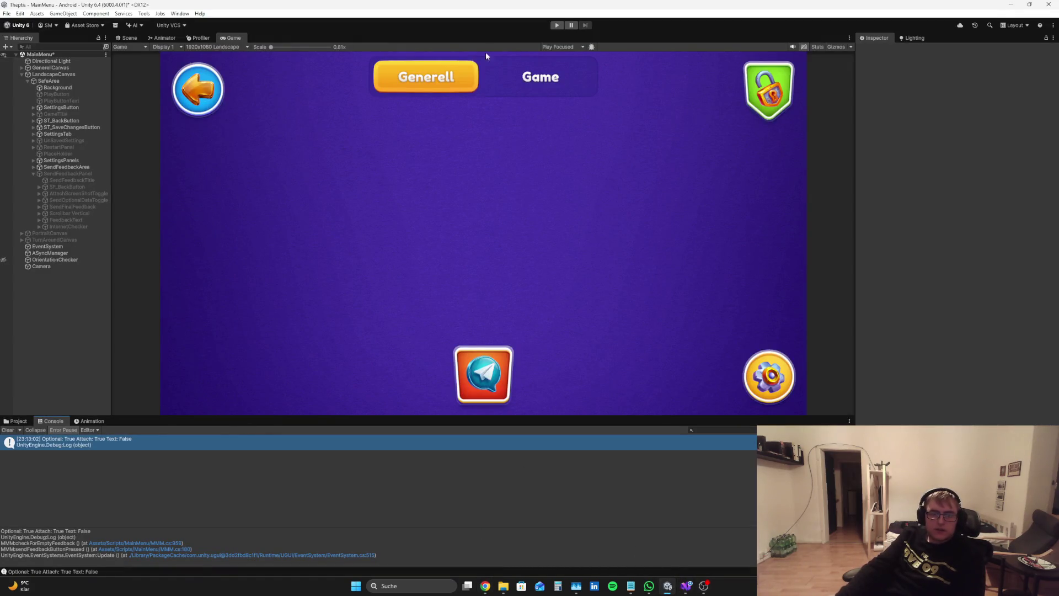
pyautogui.click(555, 26)
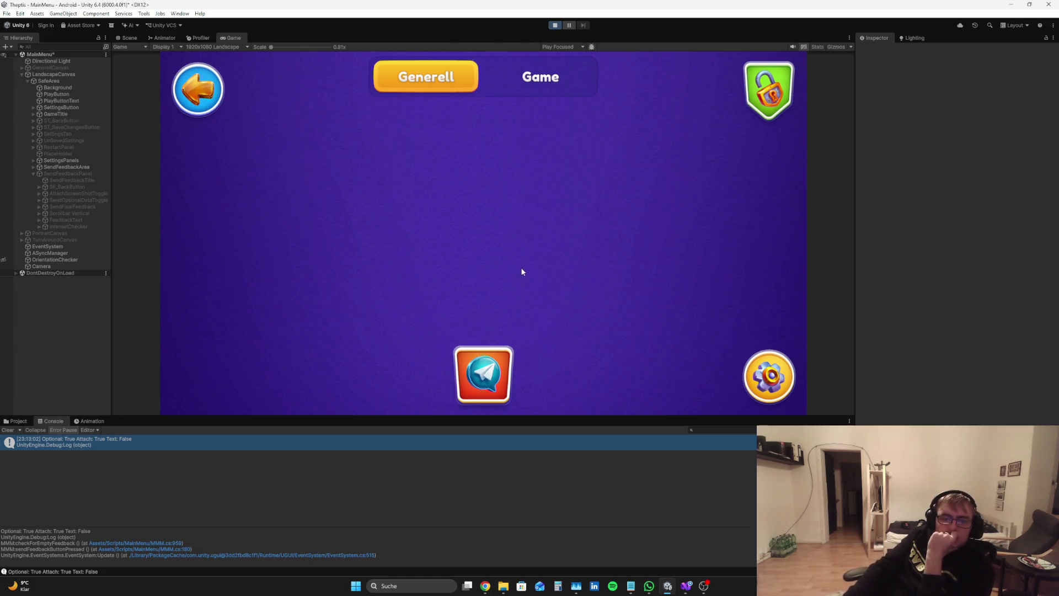
pyautogui.click(511, 248)
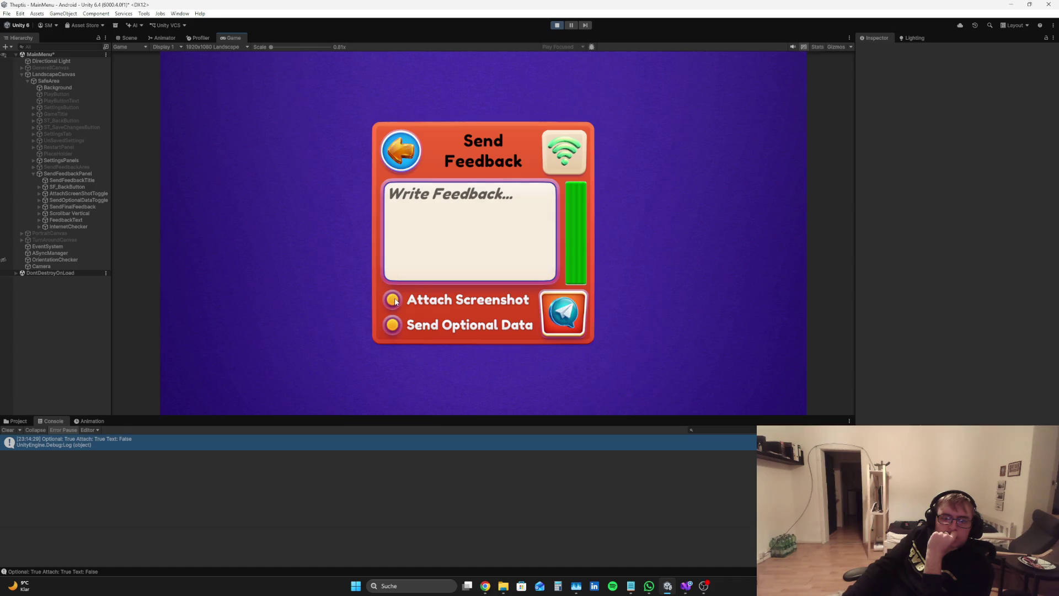
pyautogui.click(394, 301)
pyautogui.click(391, 331)
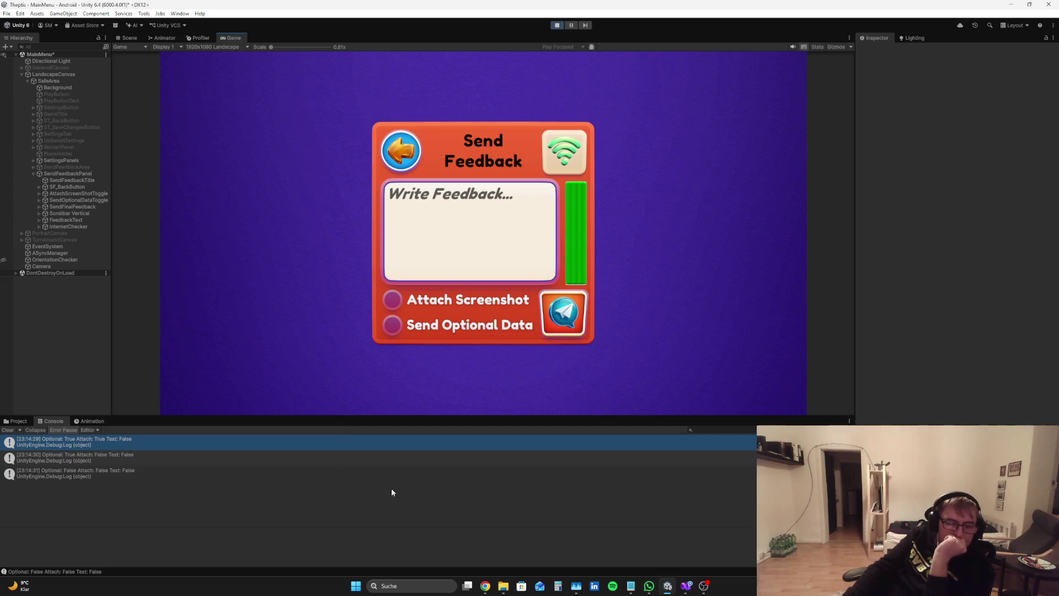
# Clear the code selection, check the chat, then stop the game and return to checkForEmptyFeedback
pyautogui.click(686, 585)
pyautogui.click(333, 375)
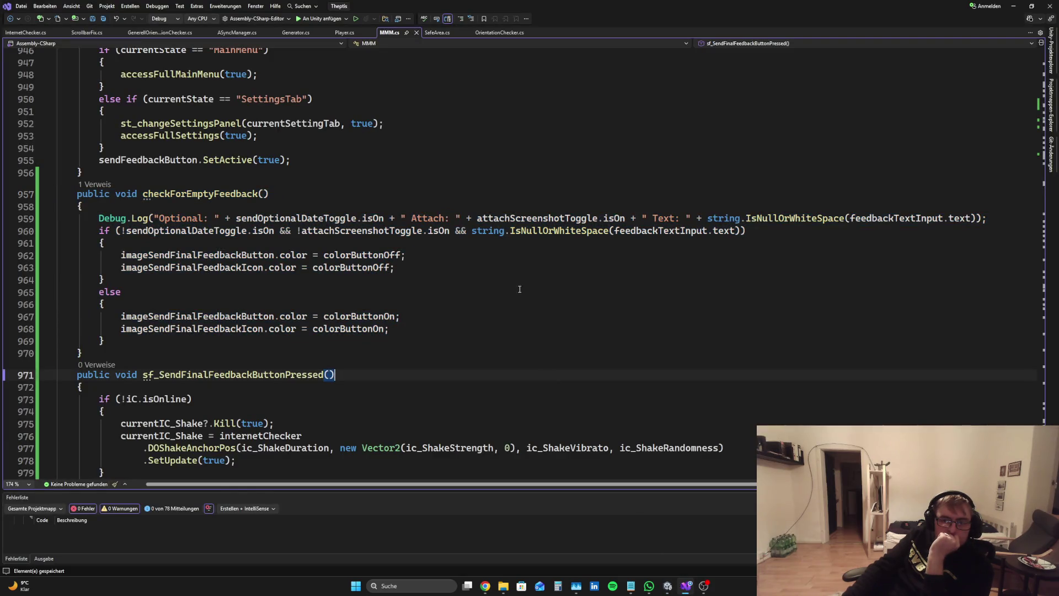
pyautogui.click(485, 585)
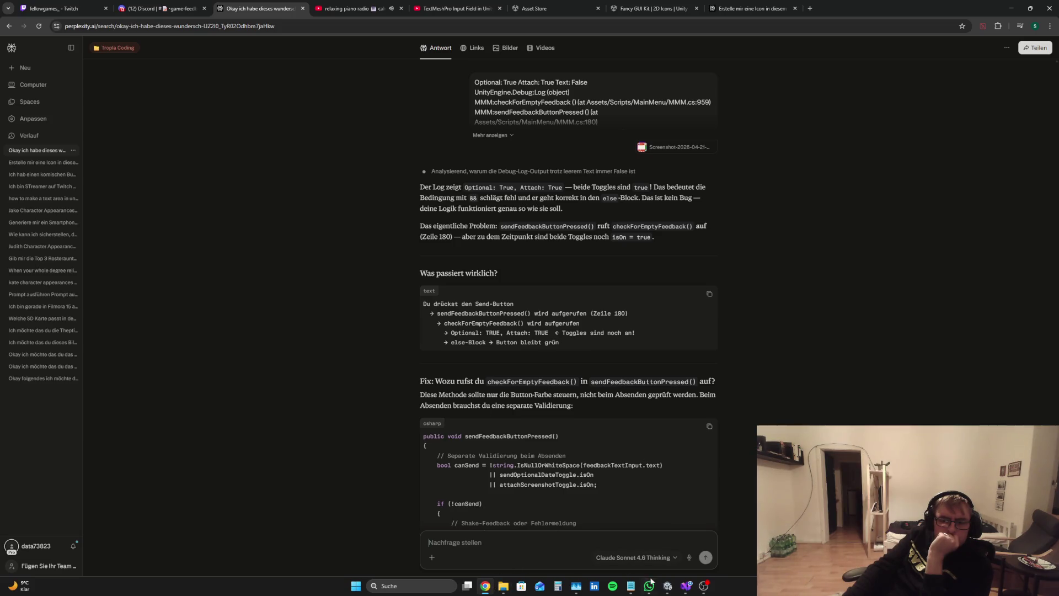
pyautogui.click(667, 585)
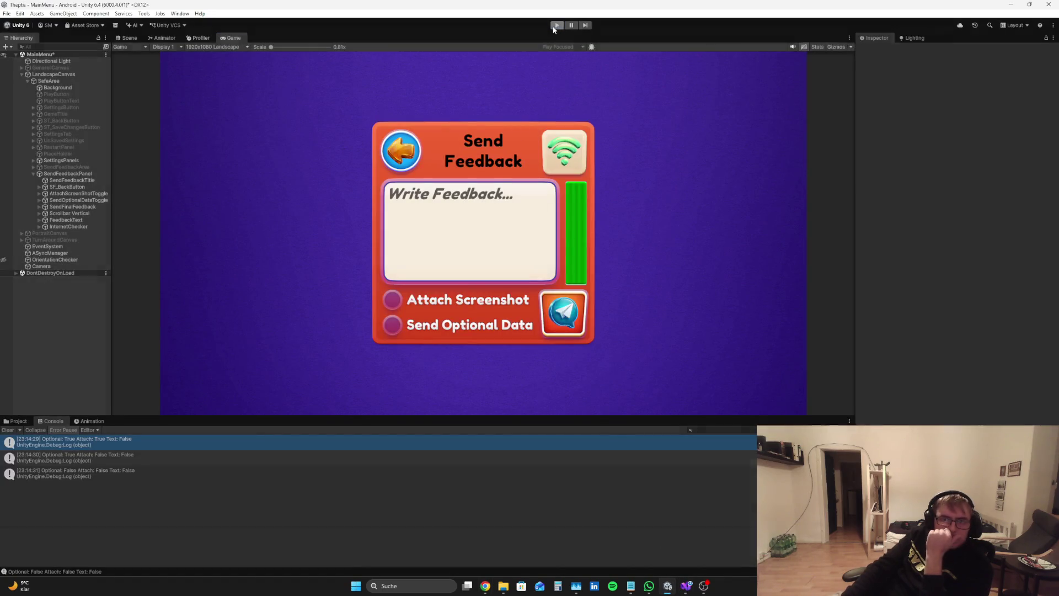
pyautogui.click(555, 26)
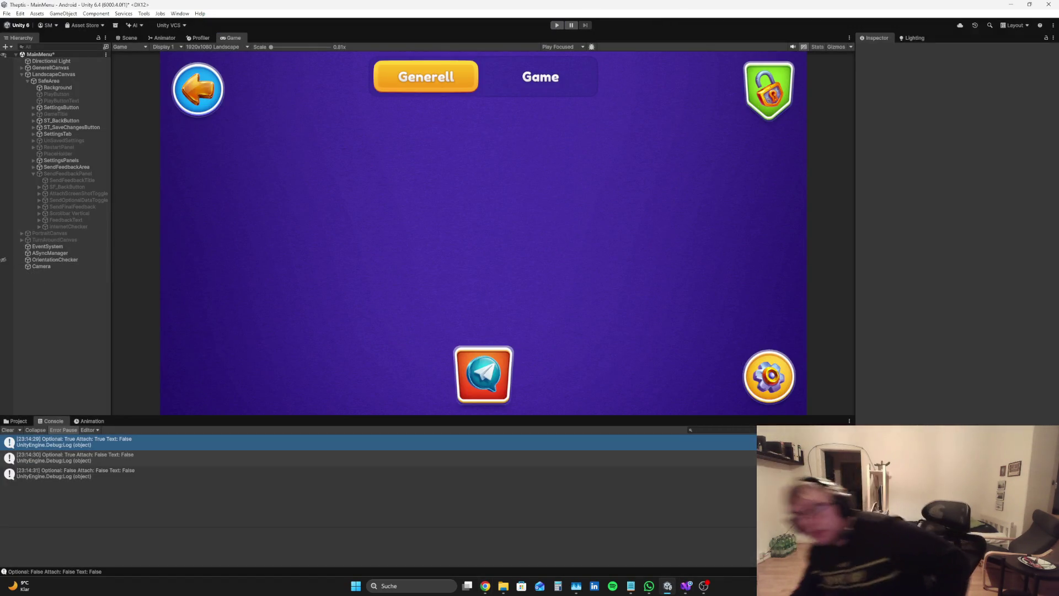
pyautogui.click(686, 585)
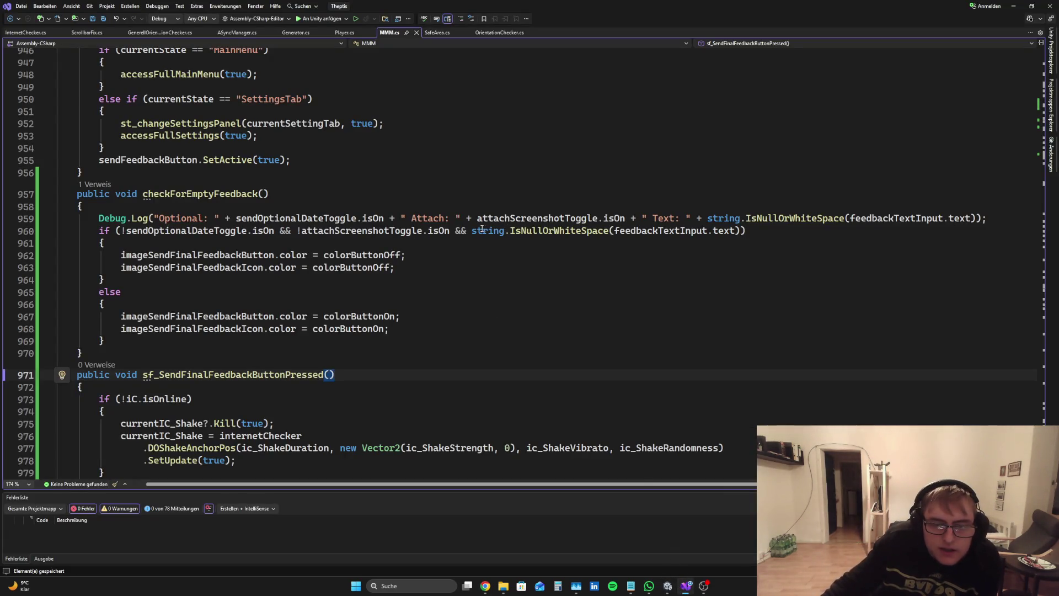
# Highlight the line 960 IsNullOrWhiteSpace check, draft a reply 'Nein wtf wenn es', then rerun the game
pyautogui.moveTo(473, 231); pyautogui.dragTo(743, 231)
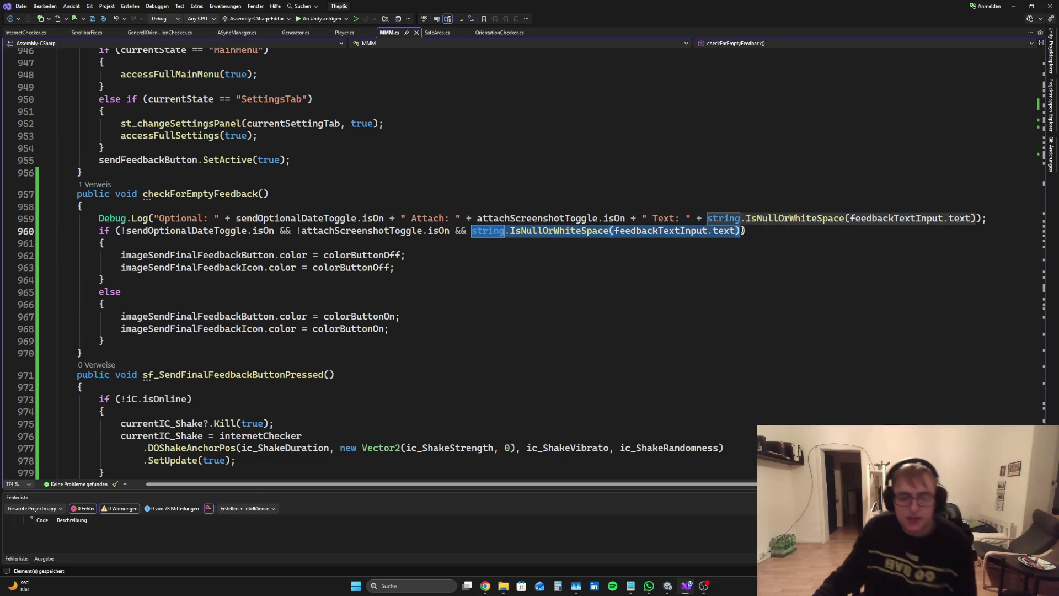
pyautogui.click(484, 586)
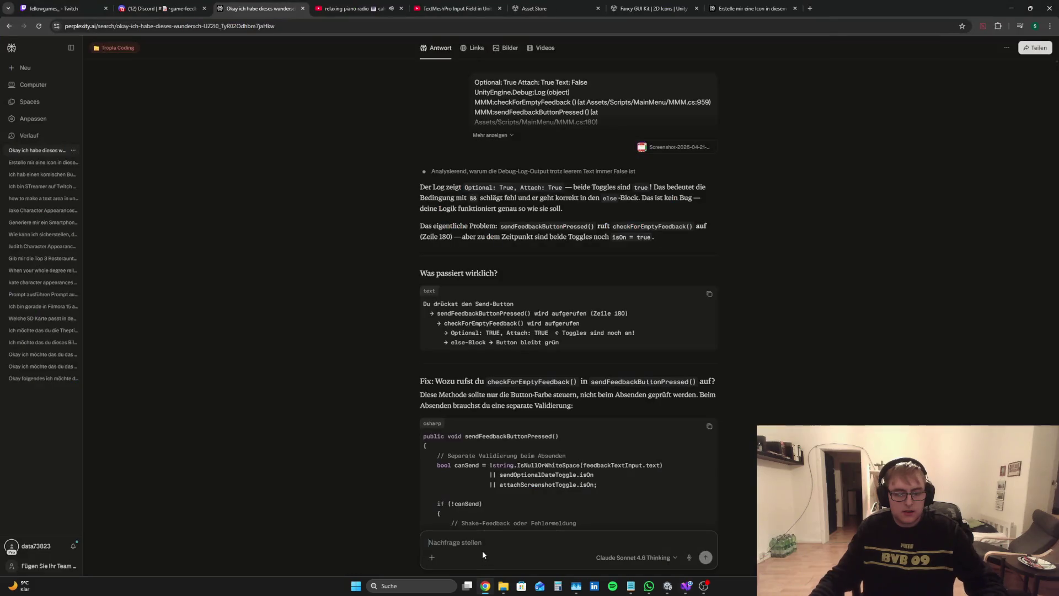
pyautogui.write('Nein wtf das soll ja true sein')
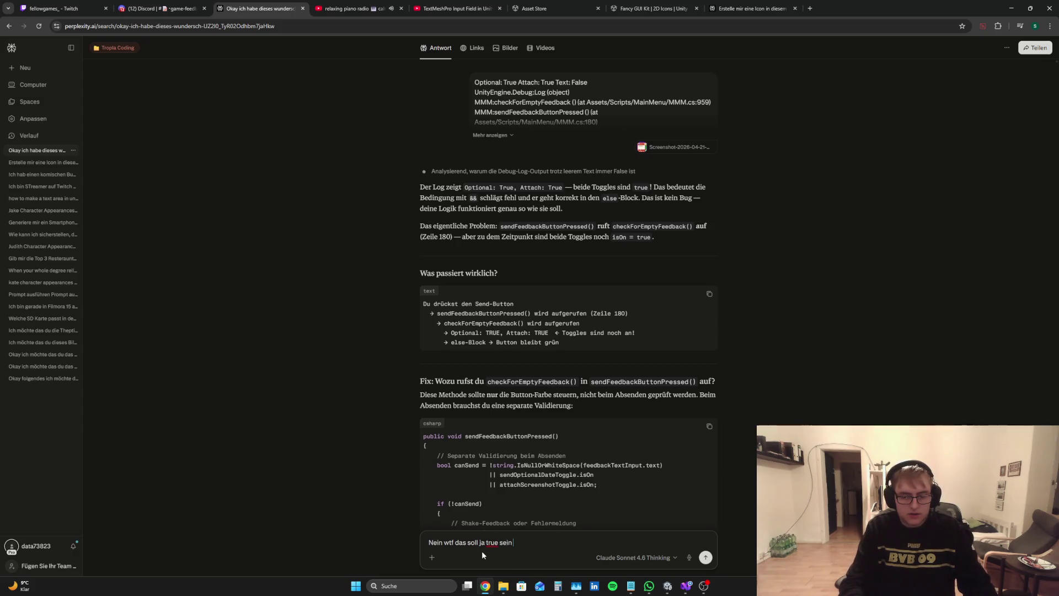
pyautogui.write('wenn es')
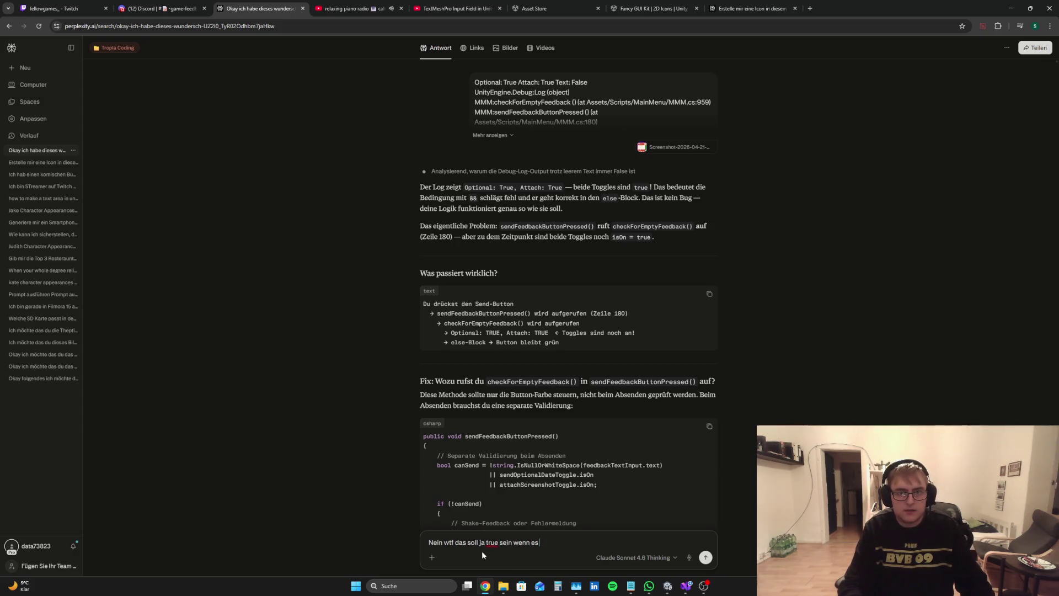
pyautogui.click(677, 590)
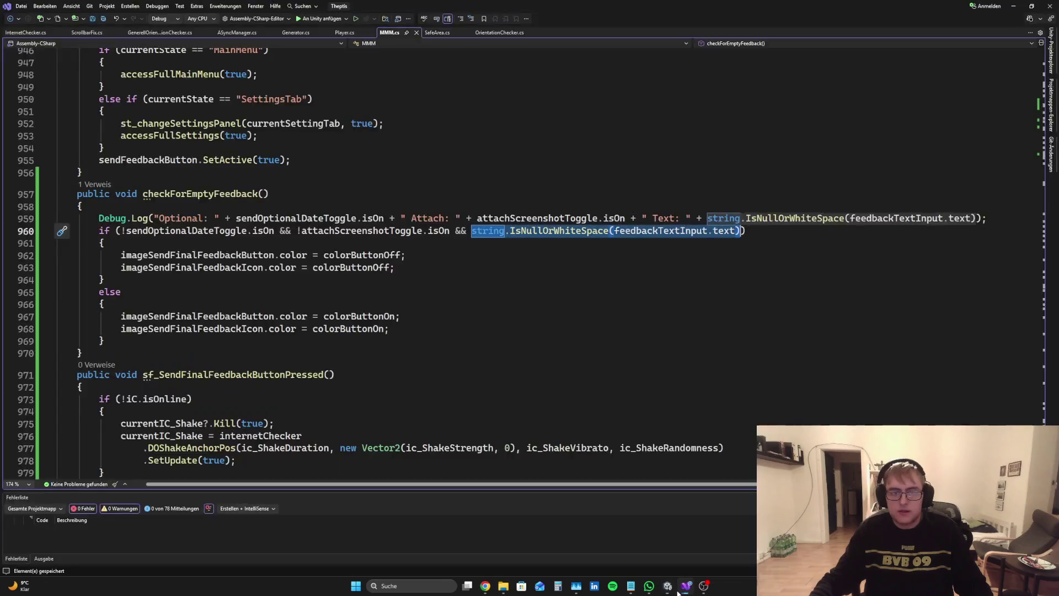
pyautogui.click(668, 585)
pyautogui.click(557, 25)
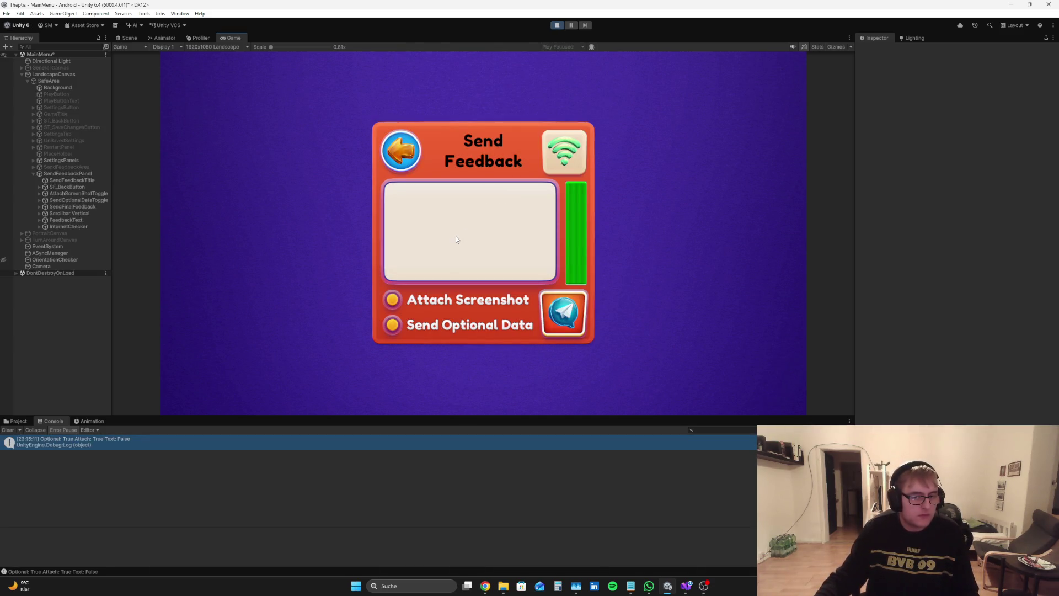
# In Play mode, disable Attach Screenshot and Send Optional Data, type 'd', and check the Text: False log
pyautogui.click(392, 300)
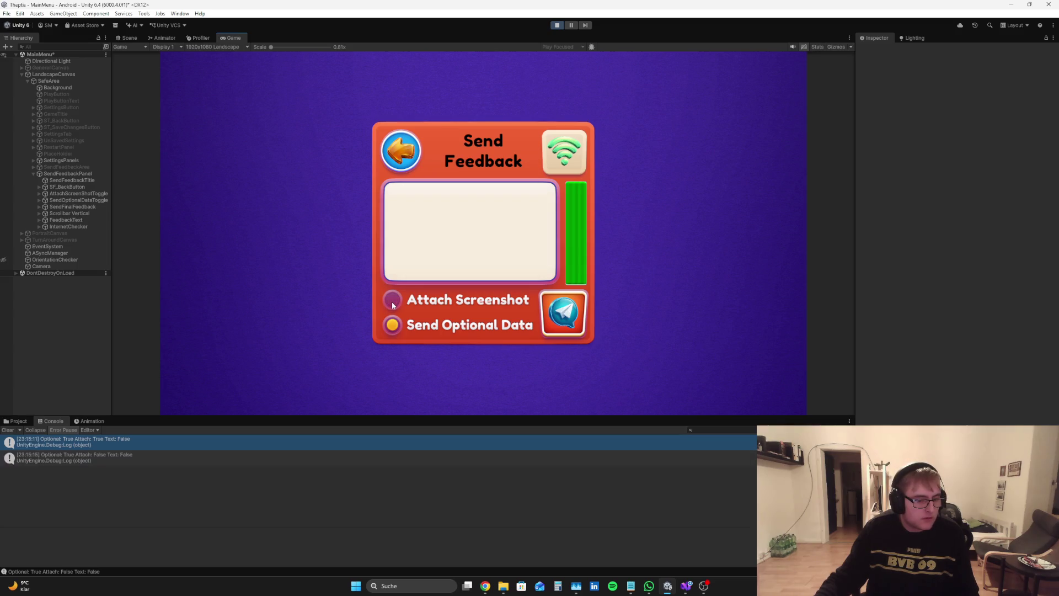
pyautogui.click(428, 246)
pyautogui.write('d')
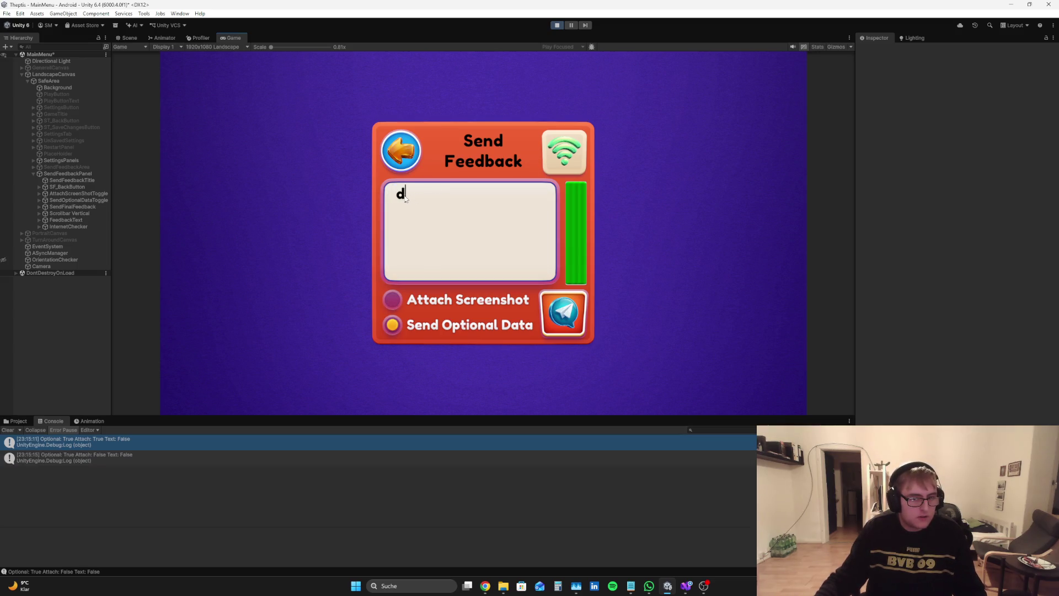
pyautogui.click(395, 326)
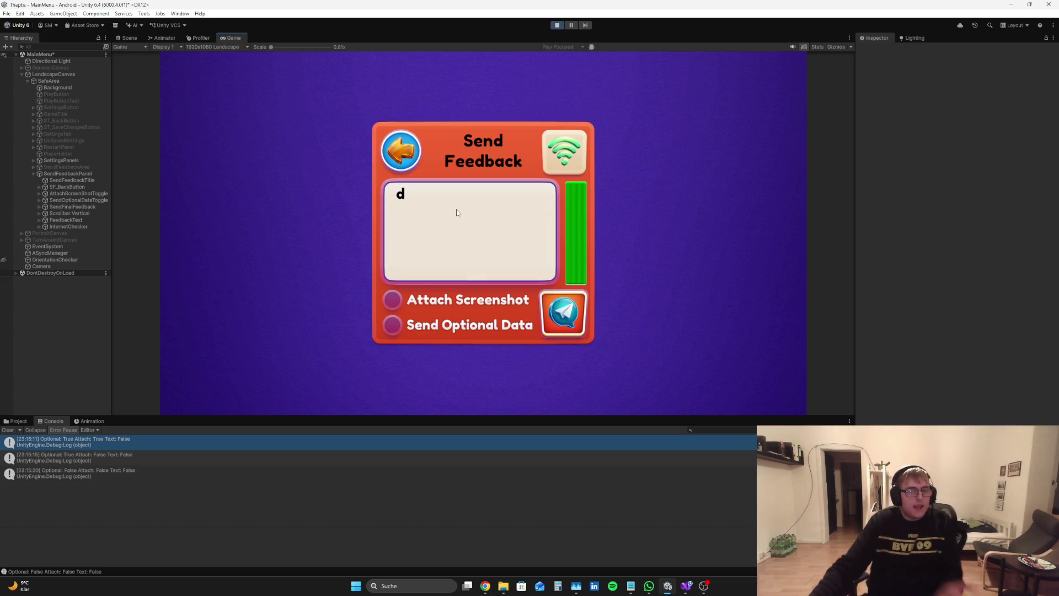
pyautogui.click(237, 477)
pyautogui.click(557, 25)
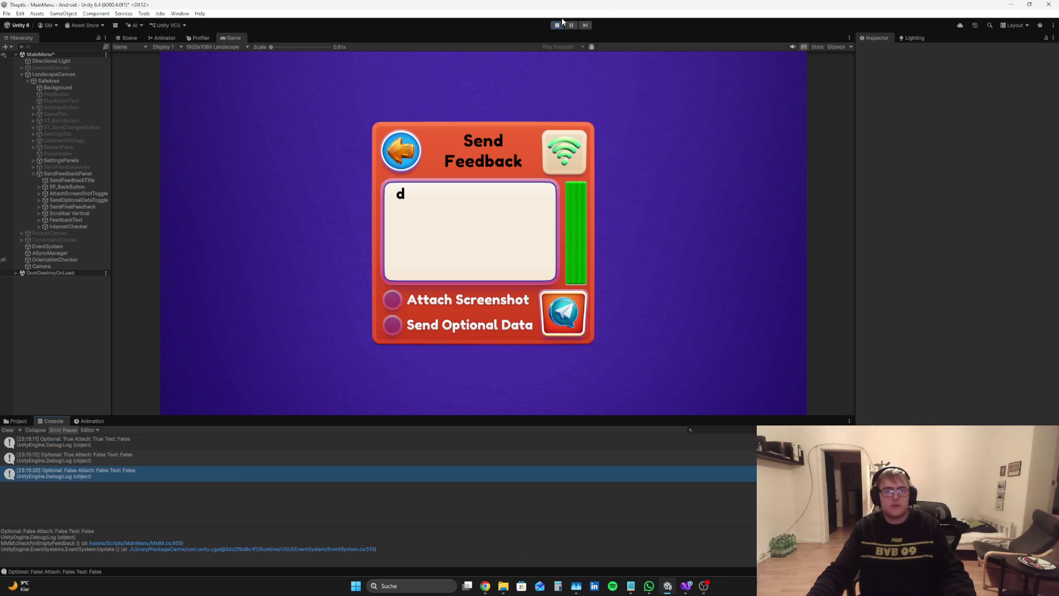
pyautogui.click(484, 585)
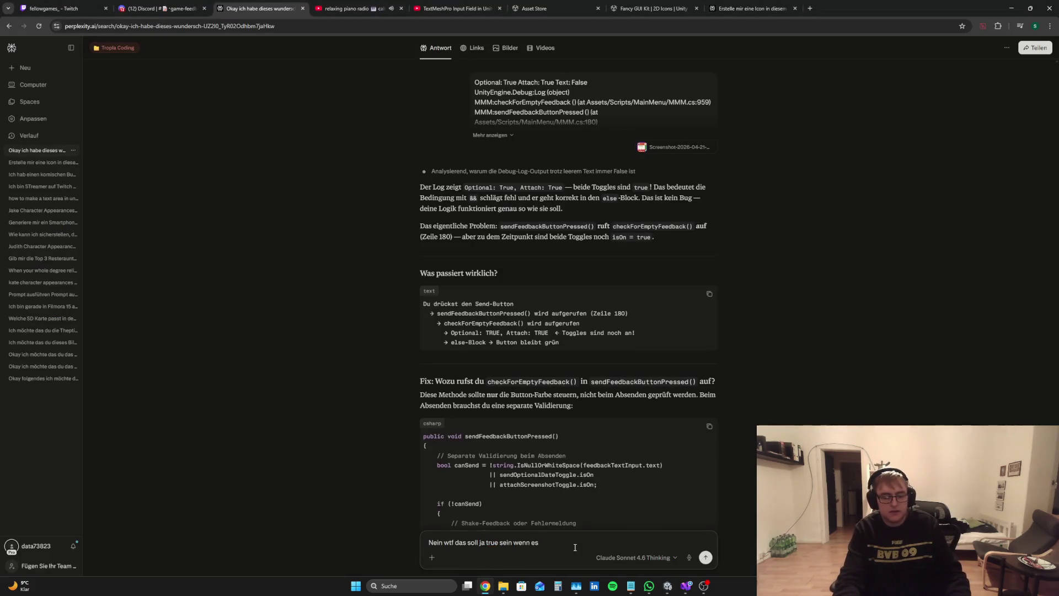
# Replace the draft with a 'Nein wtf…' complaint quoting string.IsNullOrWhiteSpace(feedbackTextInput.text) copied from code, and send it
pyautogui.hotkey('ctrl', 'a')
pyautogui.press('BackSpace')
pyautogui.write('Nein')
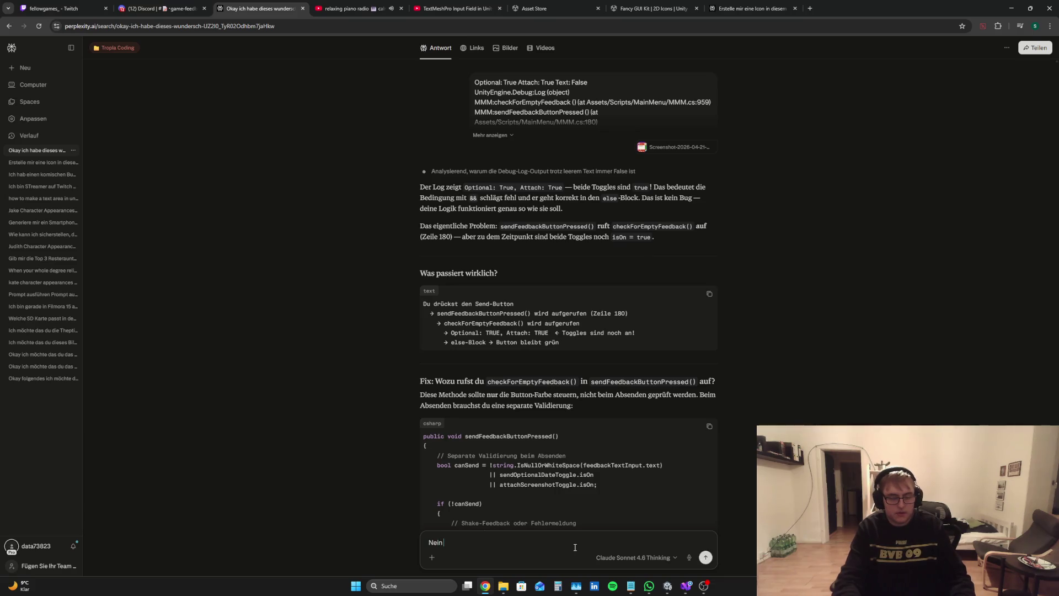
pyautogui.click(685, 586)
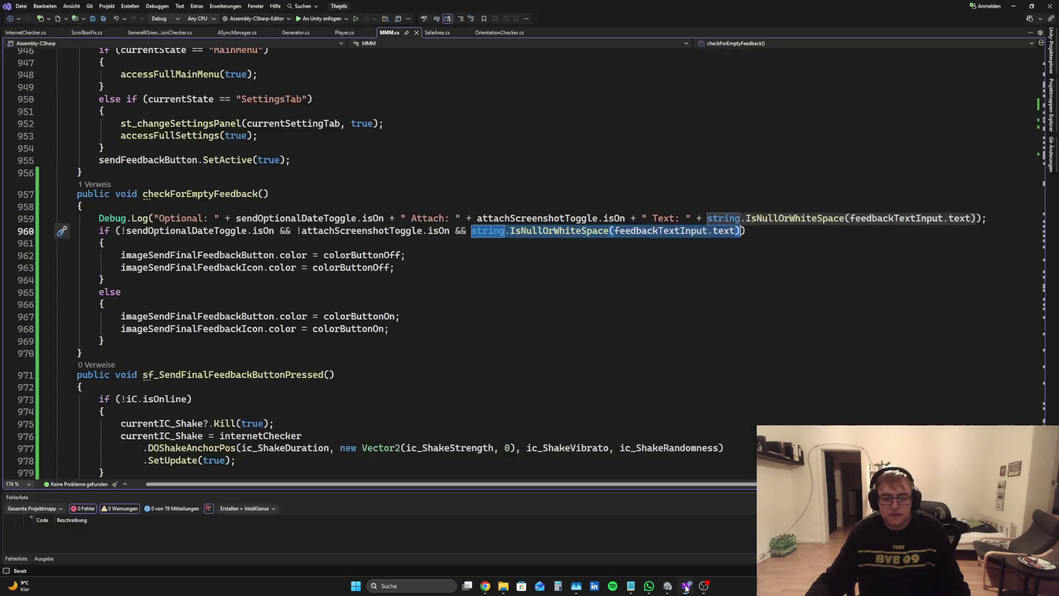
pyautogui.moveTo(740, 231); pyautogui.dragTo(471, 230)
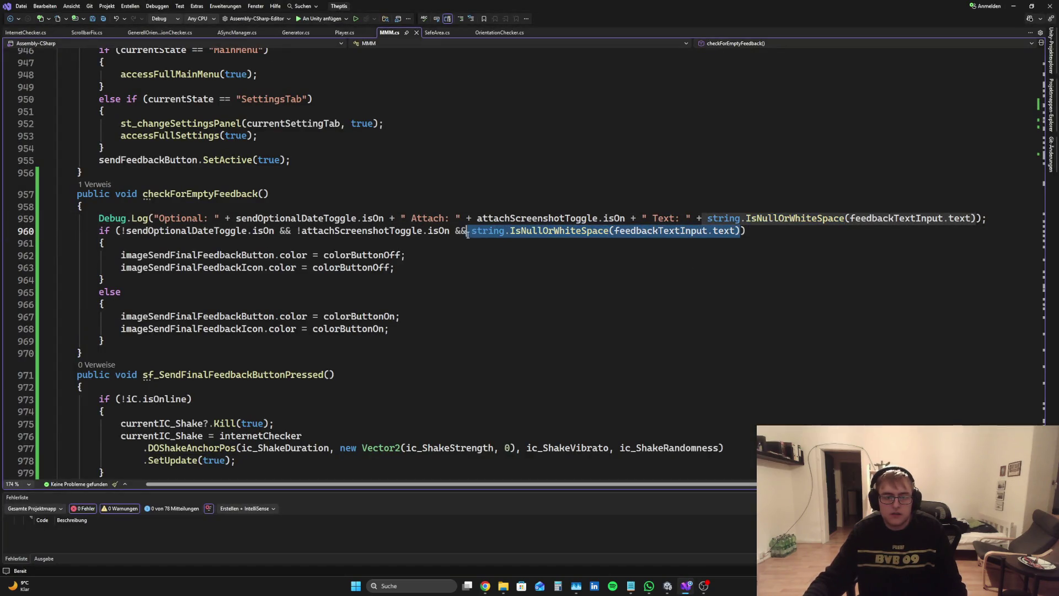
pyautogui.click(488, 586)
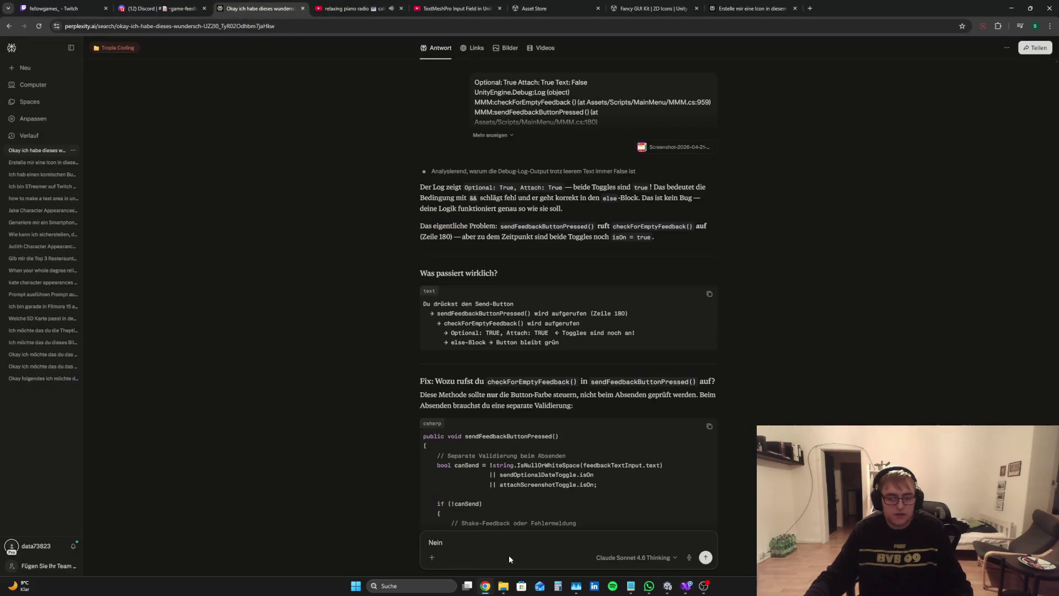
pyautogui.write('wtf das soll ja true sein, a')
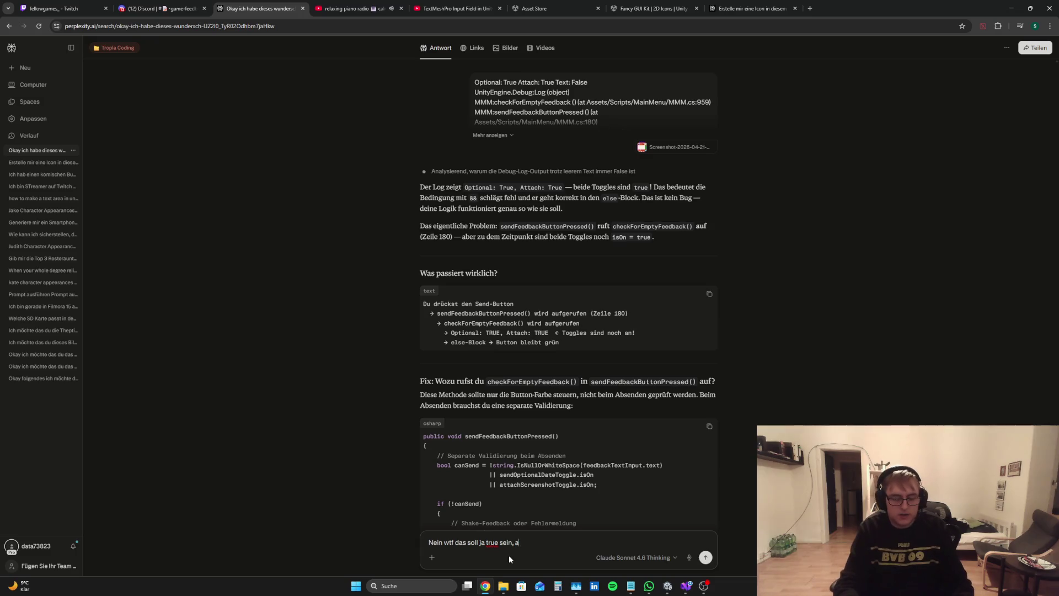
pyautogui.write('ber es ist')
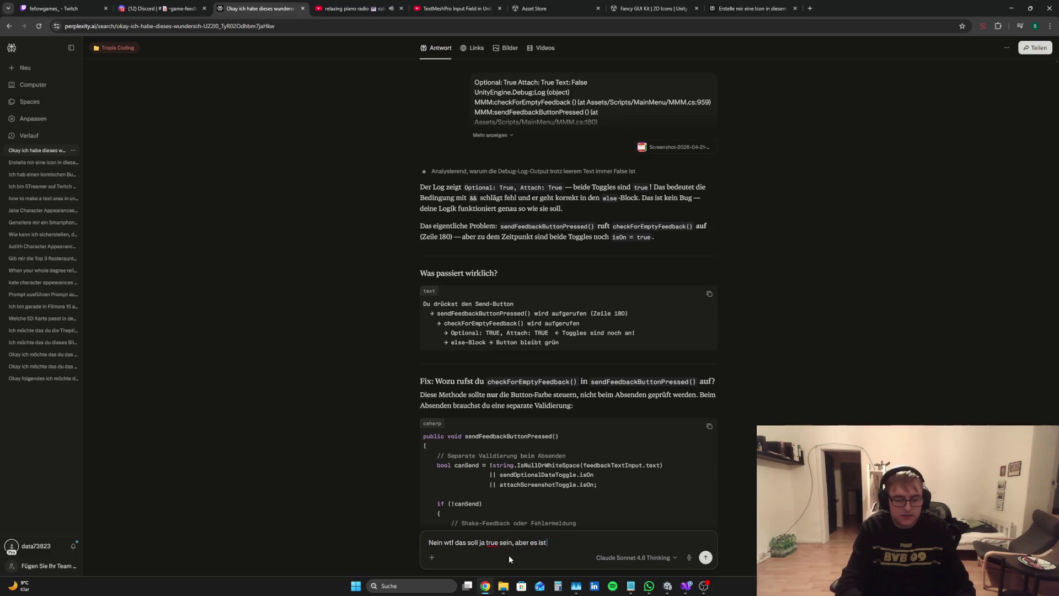
pyautogui.write(' die ganze Zeit f')
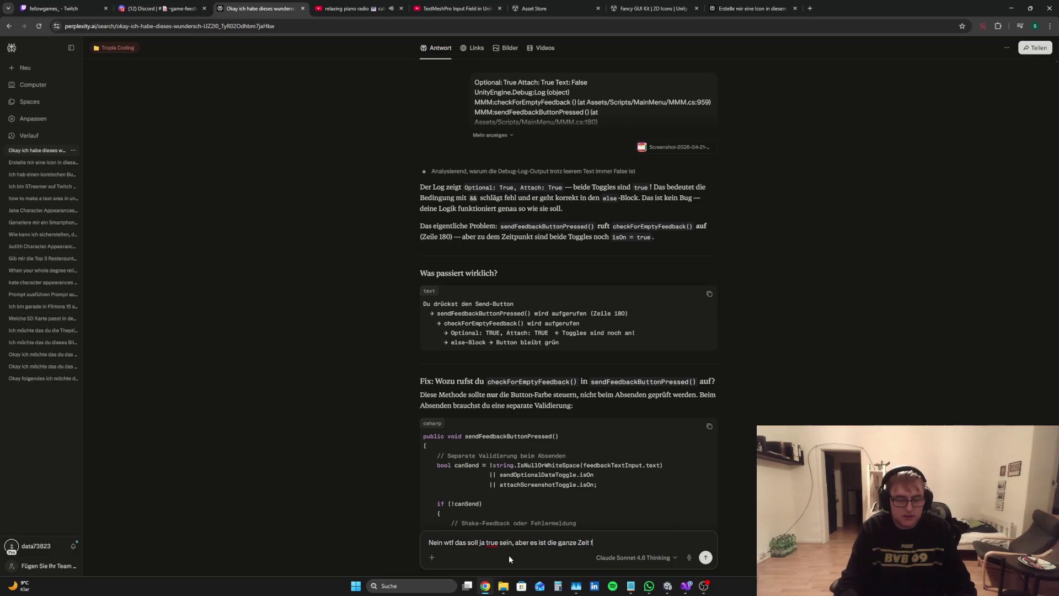
pyautogui.write('alse seibst')
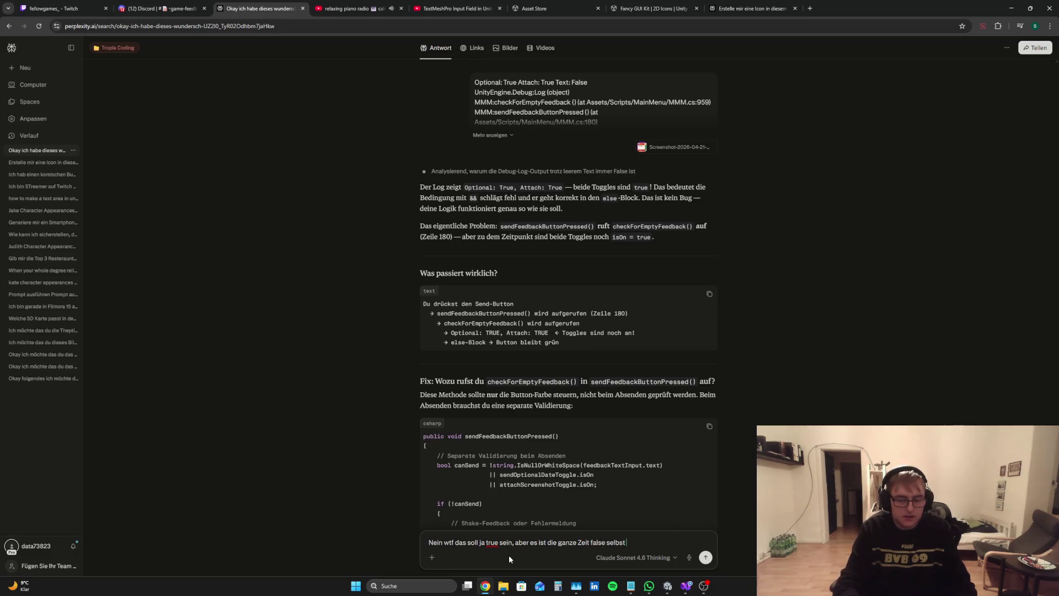
pyautogui.write(' wenn ich ei')
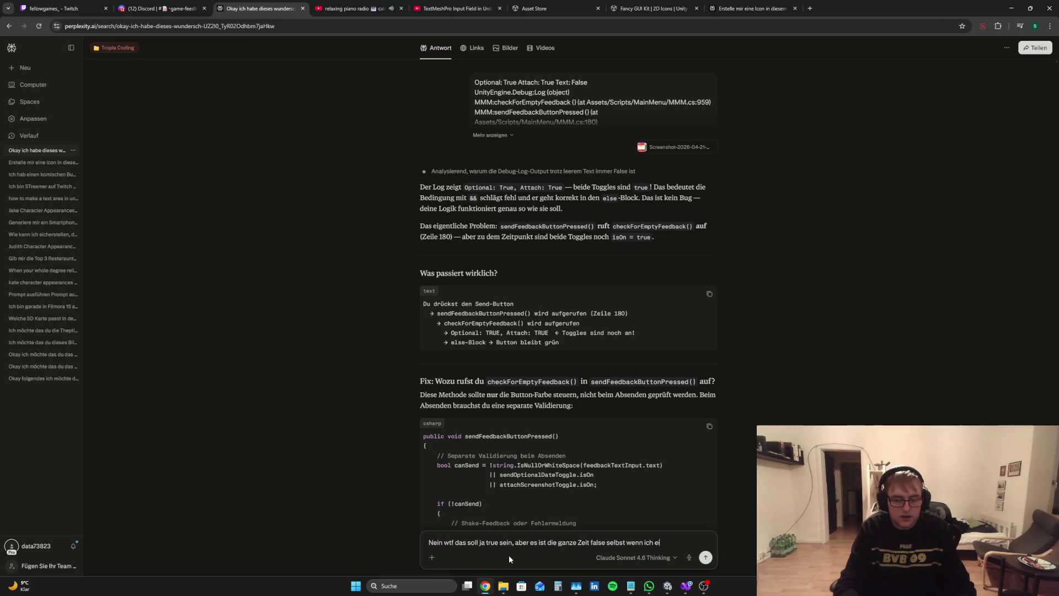
pyautogui.write('nen Buchstaben da')
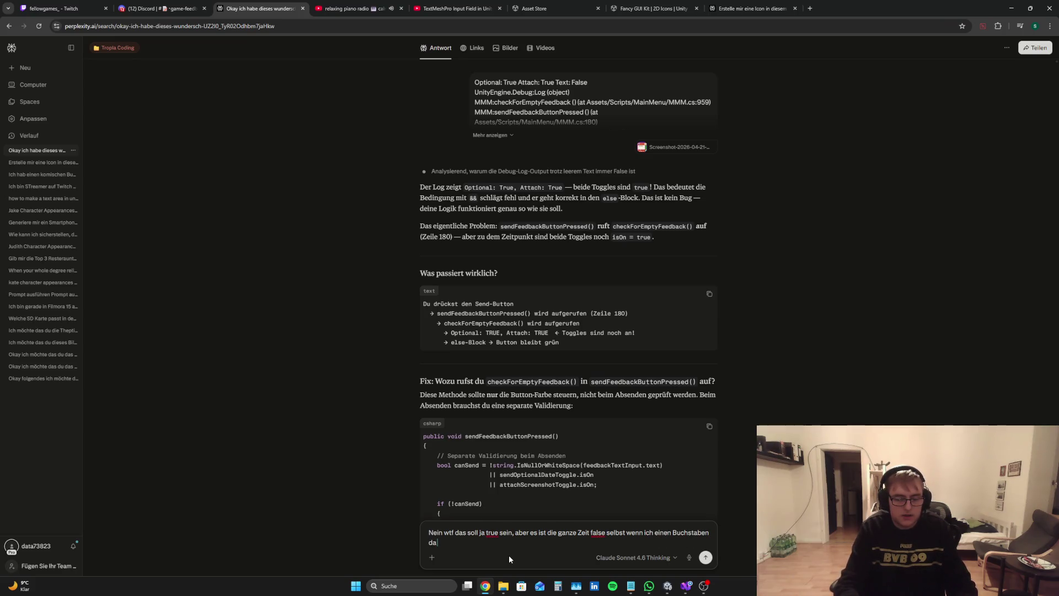
pyautogui.write(' reinschreibe: string.IsNullOrWhiteSpace(feedbackTextInput.text)')
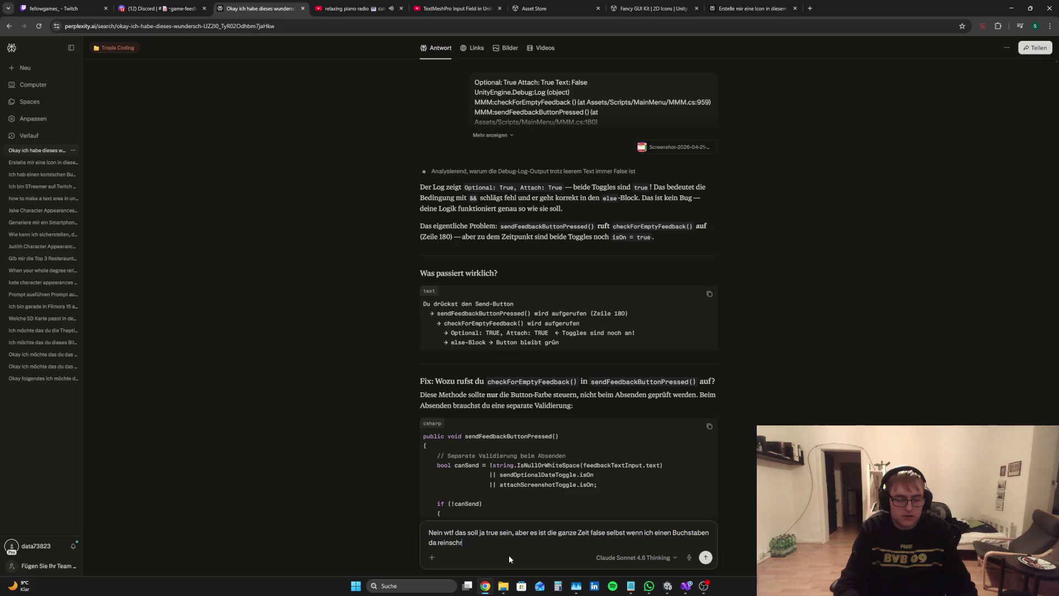
pyautogui.press('Return')
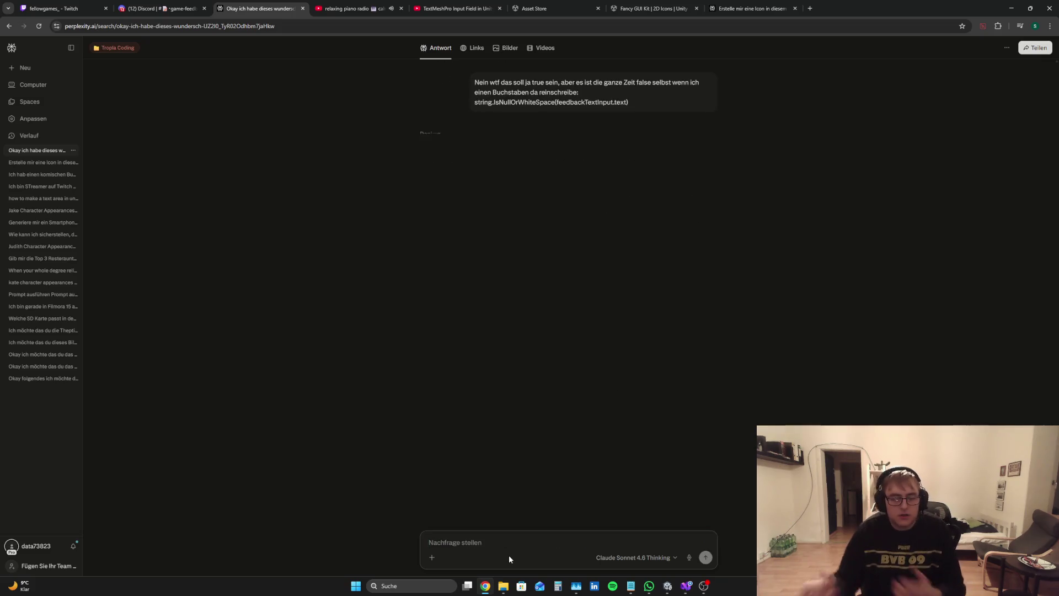
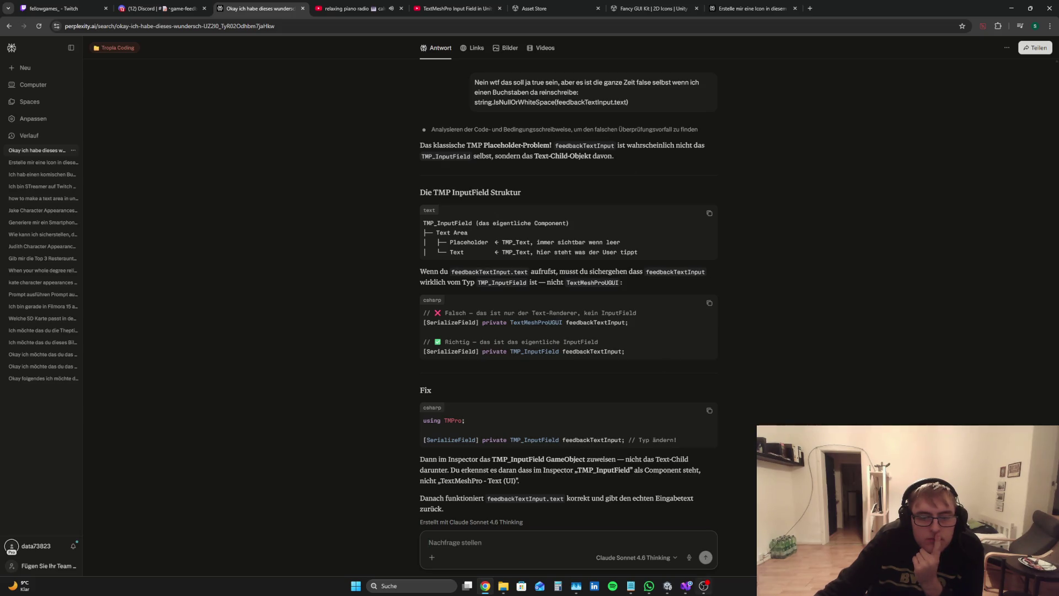
# Leave Perplexity and bring up MMM.cs's checkForEmptyFeedback method in Visual Studio
pyautogui.click(669, 589)
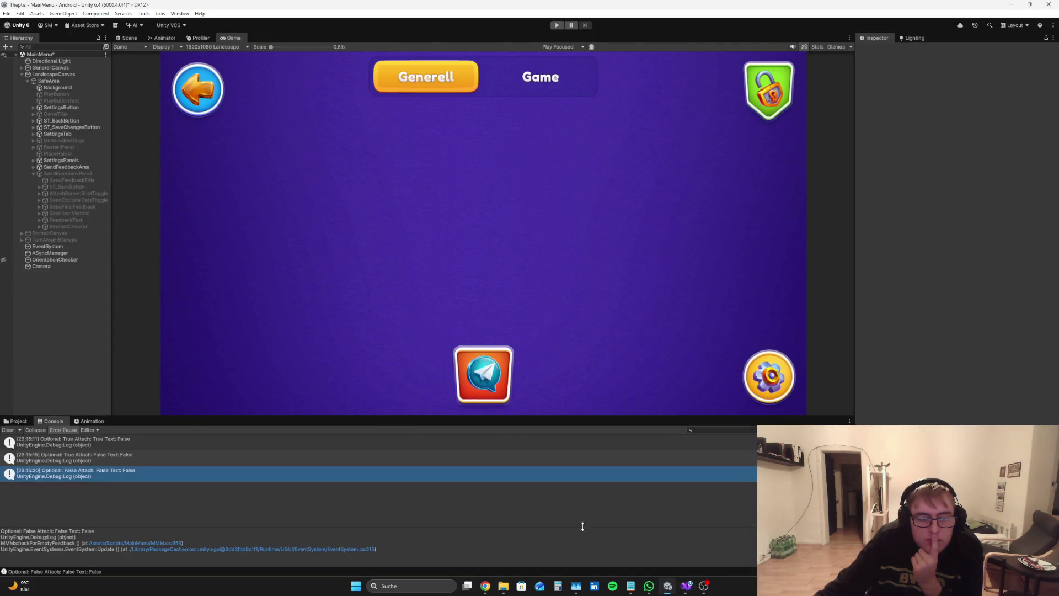
pyautogui.click(686, 586)
pyautogui.scroll(6, 1055, 336)
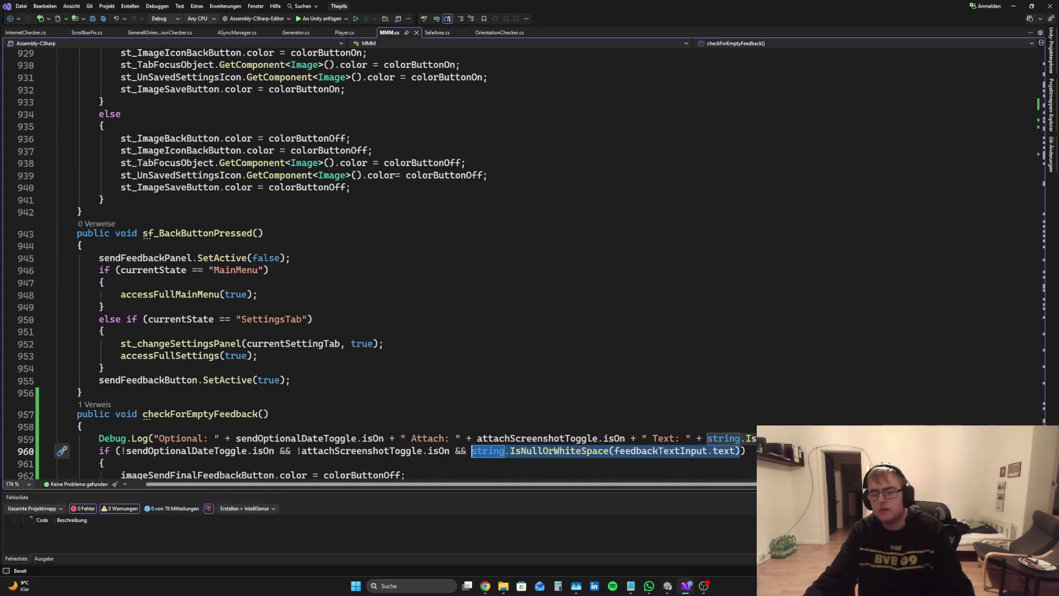
# Retype feedbackTextInput on line 117 from TextMeshProUGUI to TMP_InputField and save MMM.cs
pyautogui.scroll(-11, 1007, 87)
pyautogui.scroll(20, 252, 362)
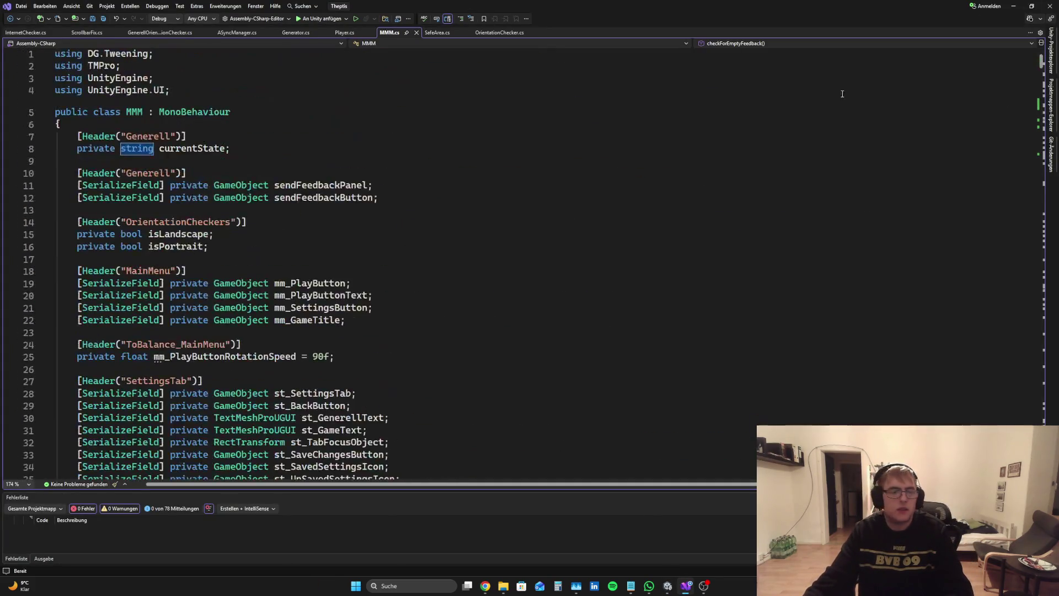
pyautogui.scroll(-19, 252, 362)
pyautogui.scroll(-12, 252, 362)
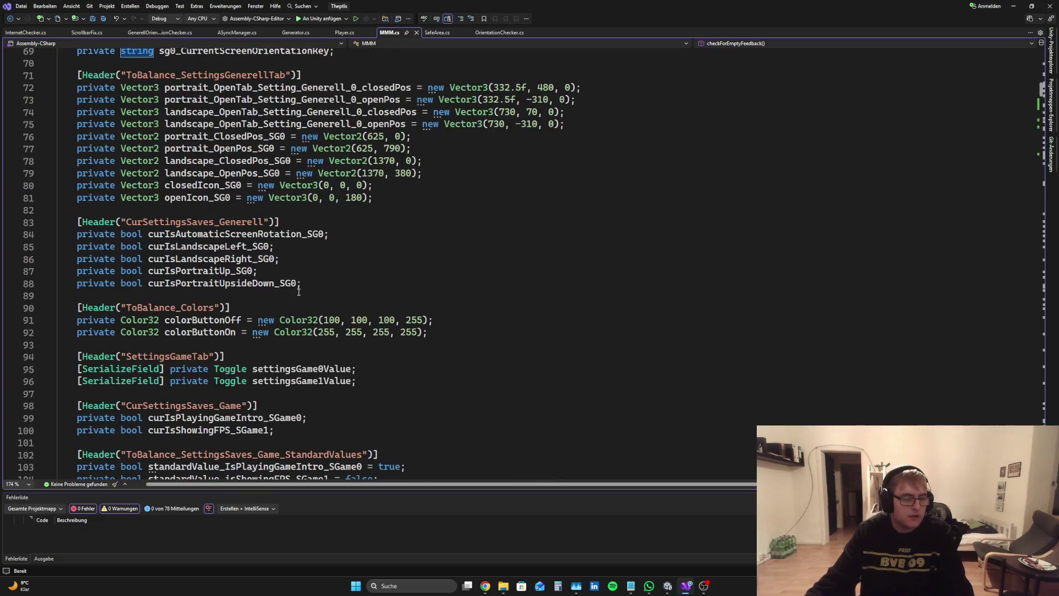
pyautogui.scroll(-5, 300, 303)
pyautogui.scroll(1, 299, 302)
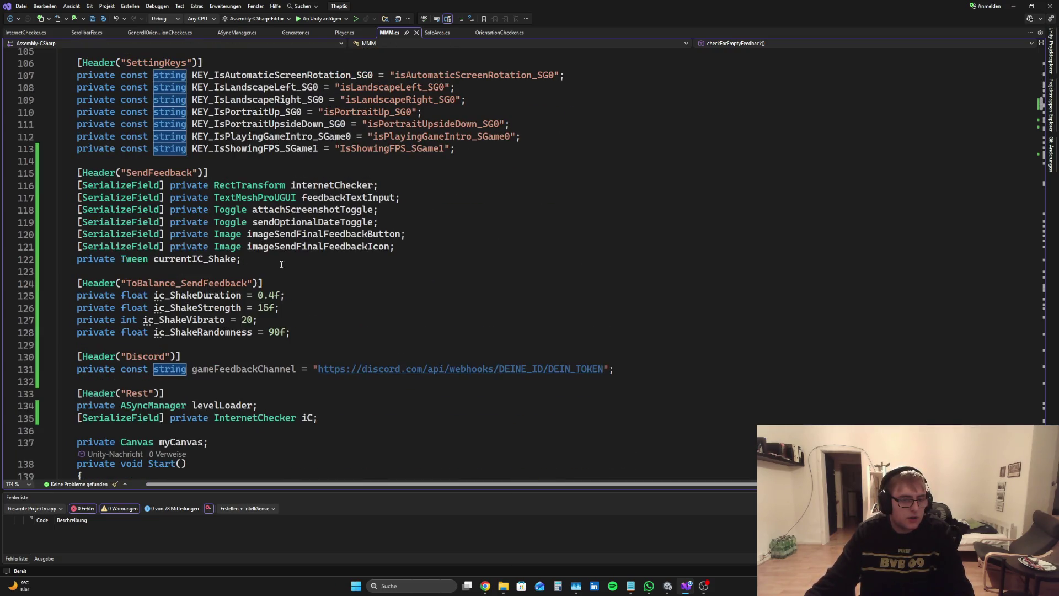
pyautogui.click(271, 198)
pyautogui.doubleClick(270, 197)
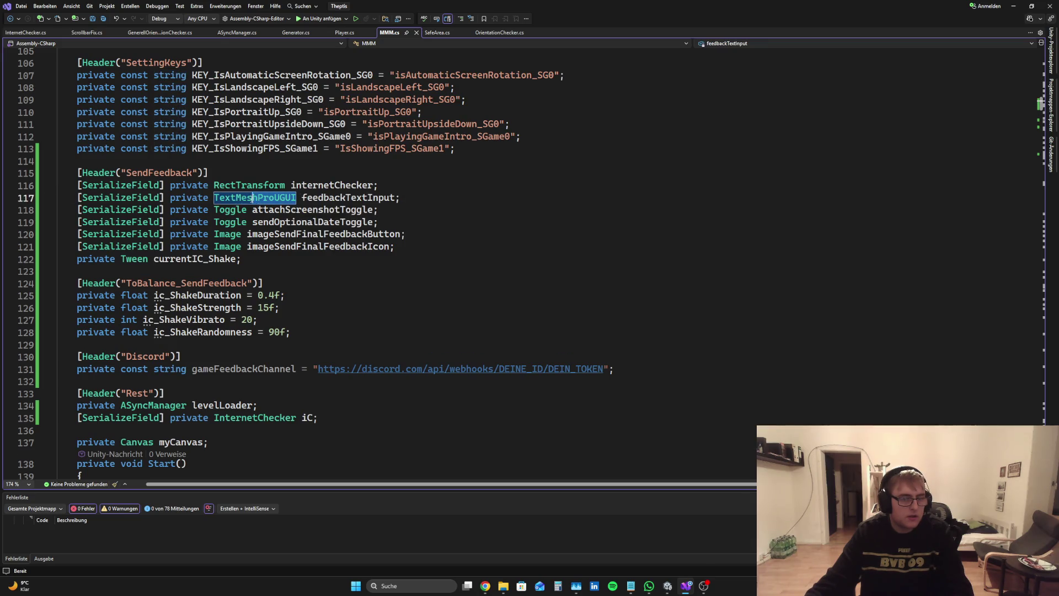
pyautogui.press('BackSpace')
pyautogui.write('TMP_In')
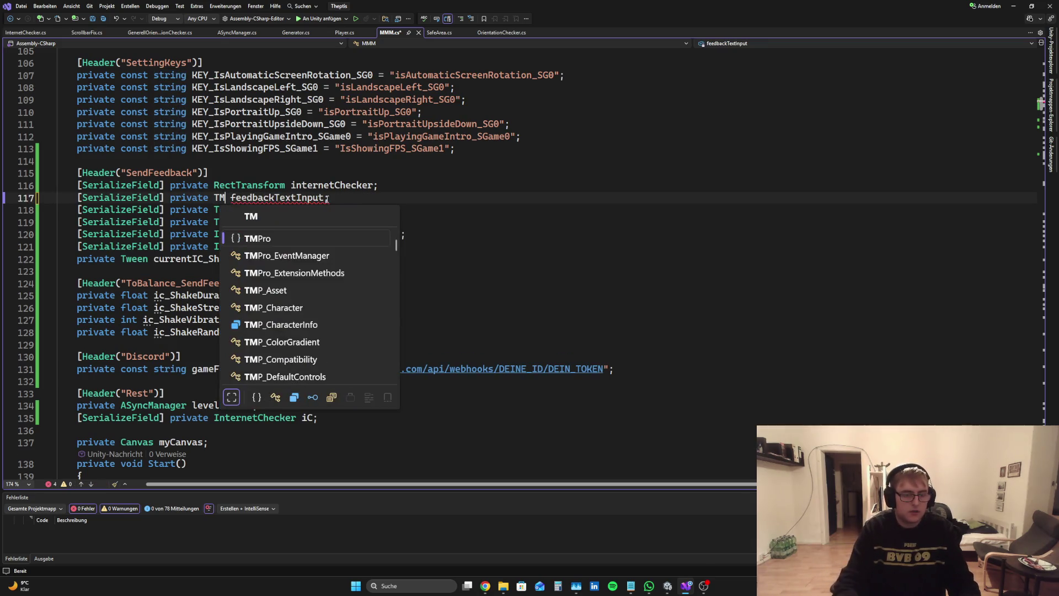
pyautogui.press('Tab')
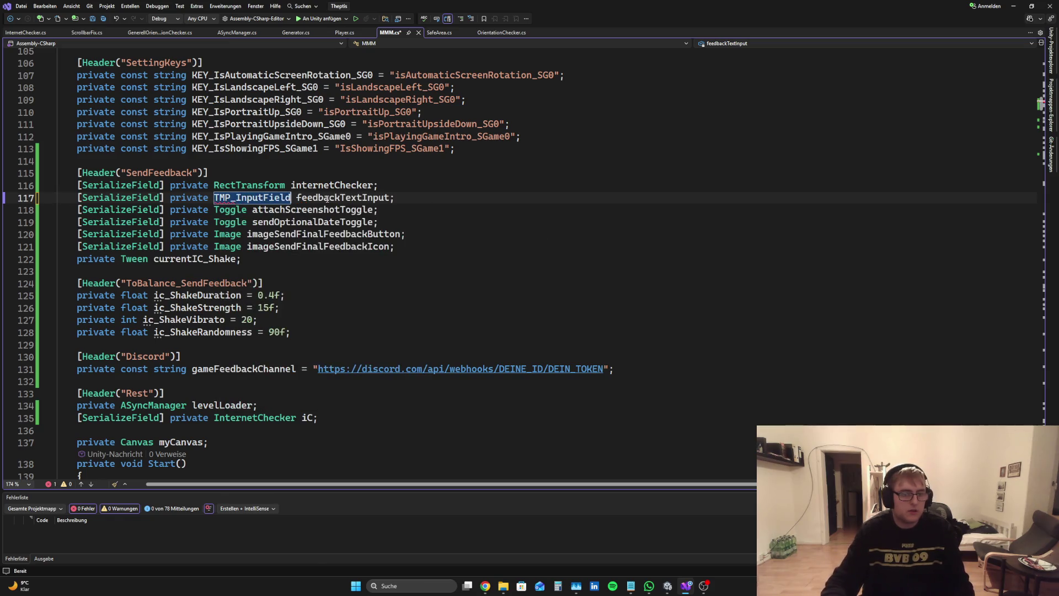
pyautogui.hotkey('ctrl', 's')
pyautogui.click(241, 258)
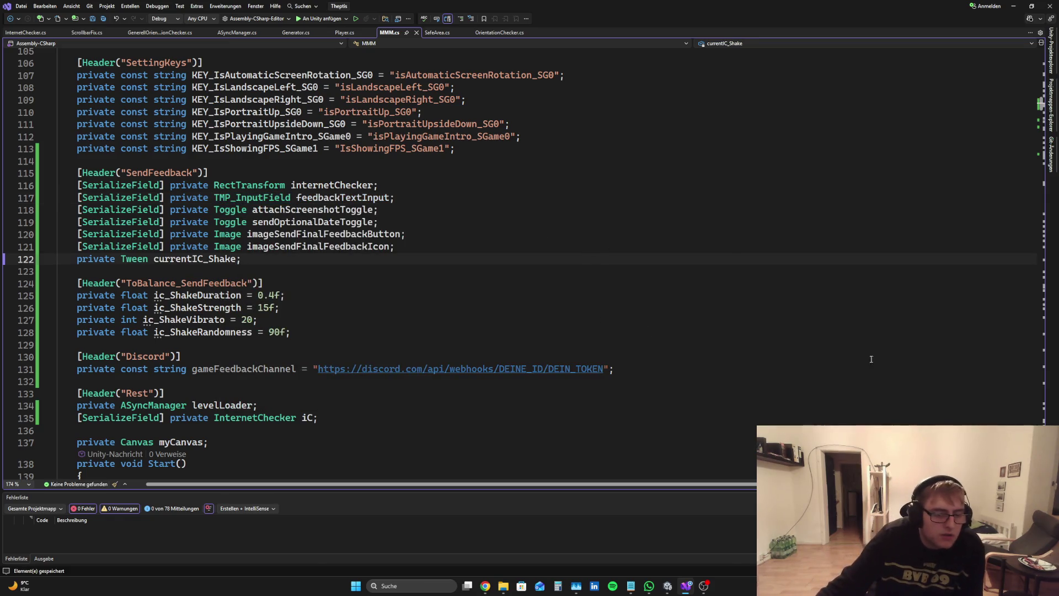
pyautogui.moveTo(1041, 108); pyautogui.dragTo(1053, 401)
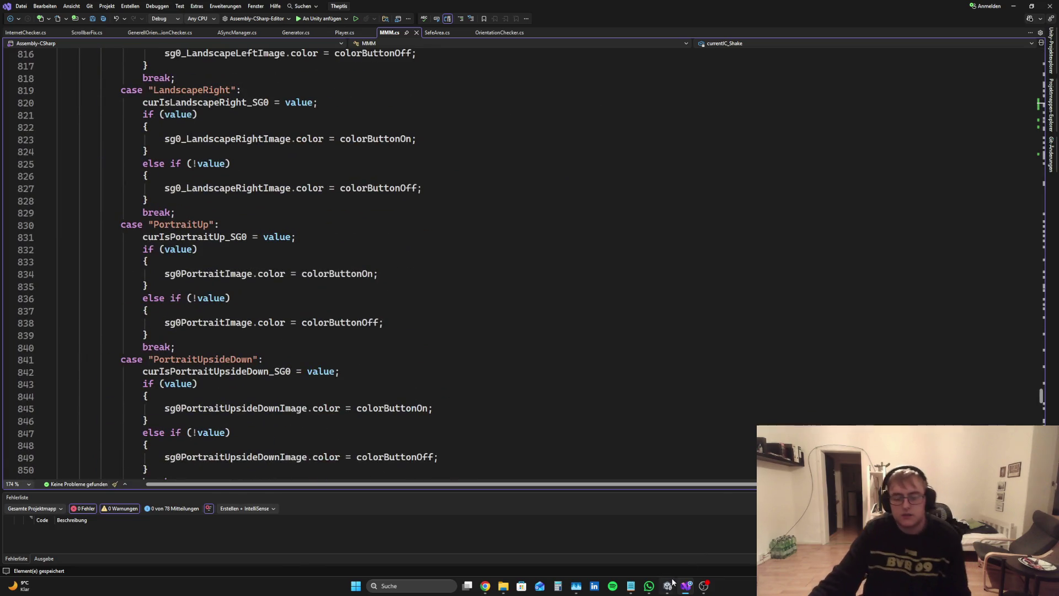
pyautogui.moveTo(669, 583)
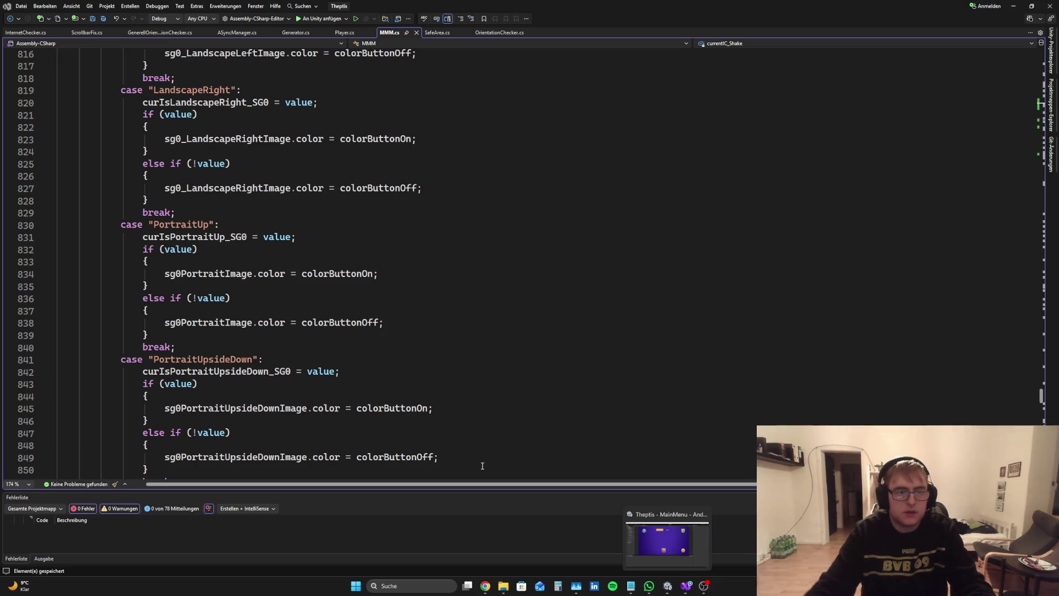
# Back in Unity, inspect LandscapeCanvas, then expand FeedbackText and Text Area to view FeedbackTextInput
pyautogui.click(667, 586)
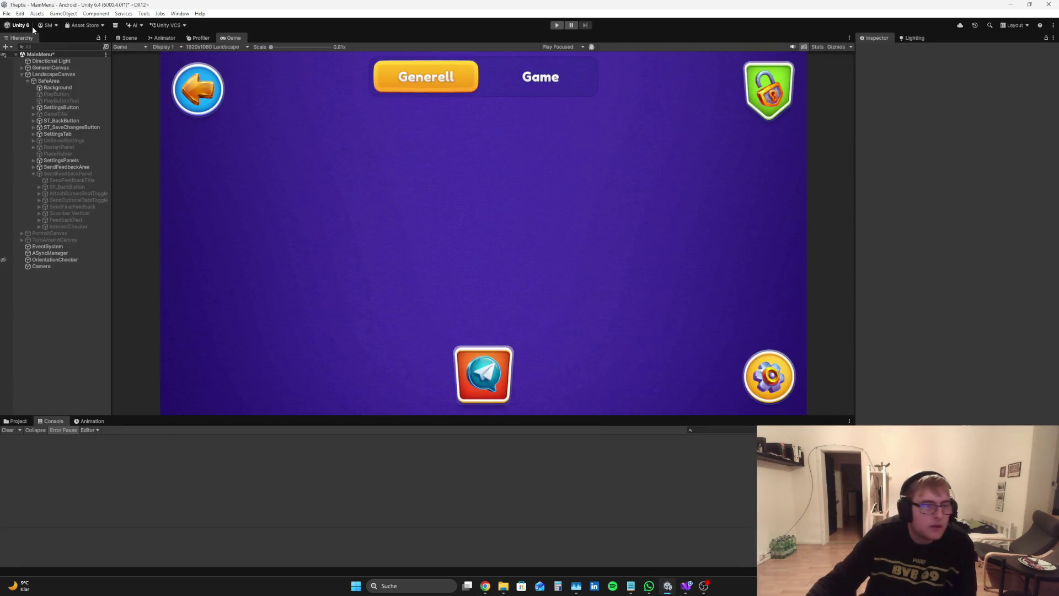
pyautogui.click(52, 81)
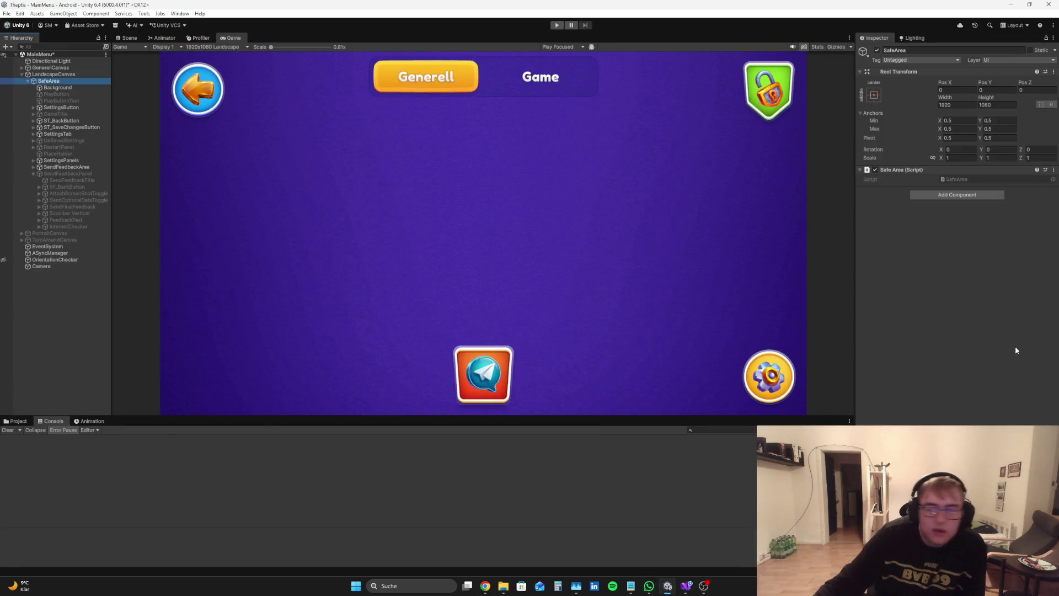
pyautogui.click(53, 74)
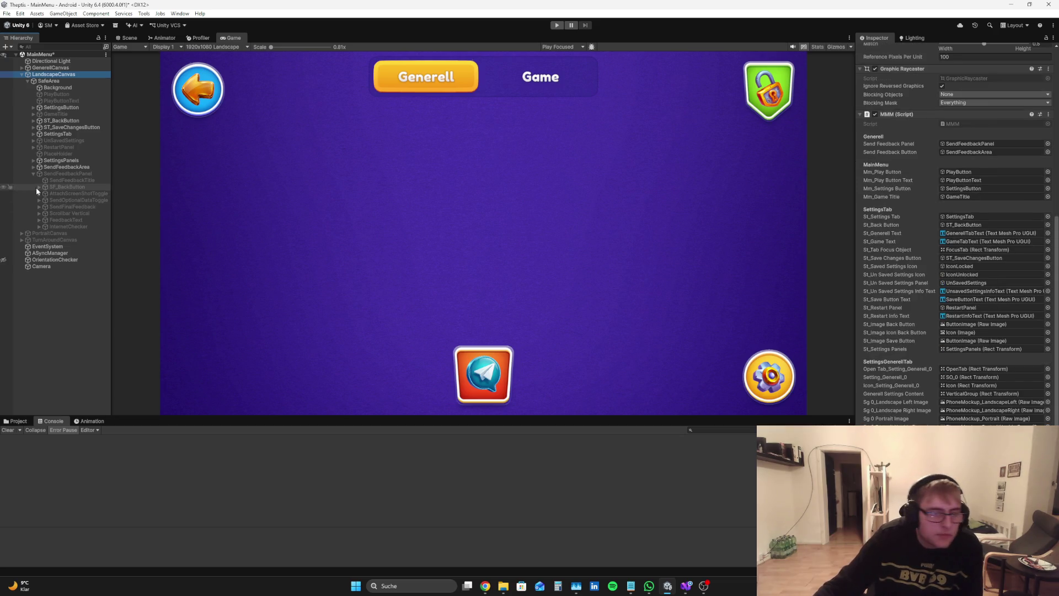
pyautogui.click(39, 219)
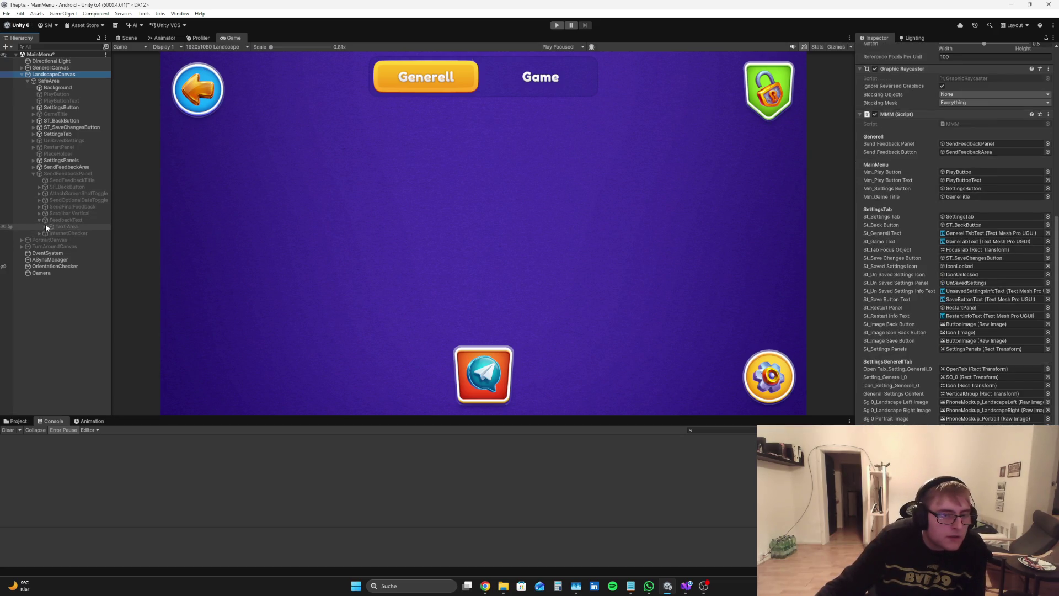
pyautogui.click(46, 227)
pyautogui.click(70, 241)
pyautogui.moveTo(70, 243); pyautogui.dragTo(993, 469)
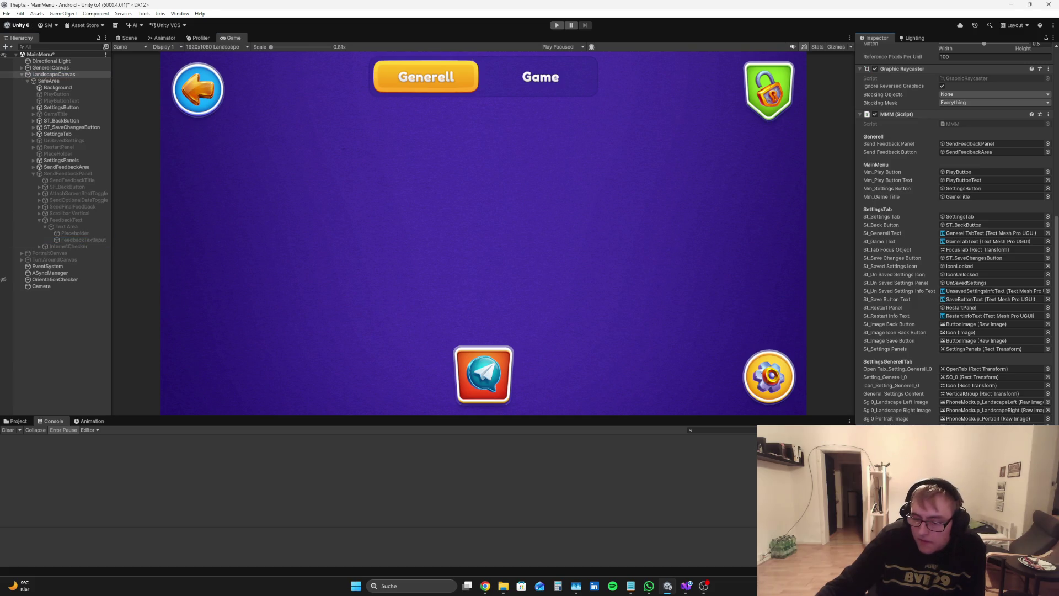
pyautogui.click(97, 239)
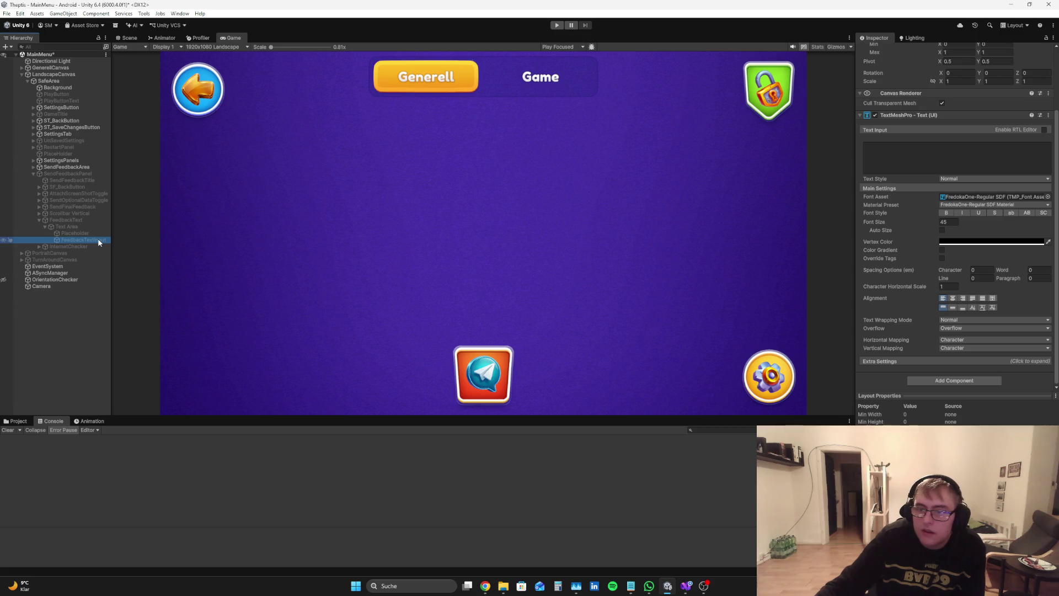
# Inspect Text Area, Placeholder and FeedbackText's Input Field, recheck LandscapeCanvas's MMM references, then enter Play mode
pyautogui.click(91, 224)
pyautogui.click(92, 230)
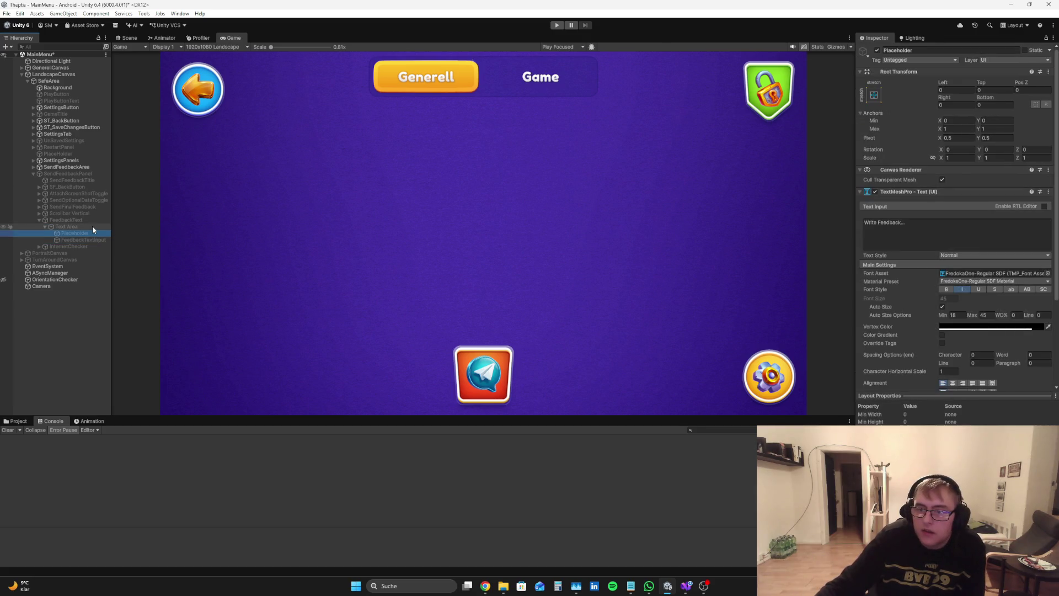
pyautogui.click(91, 224)
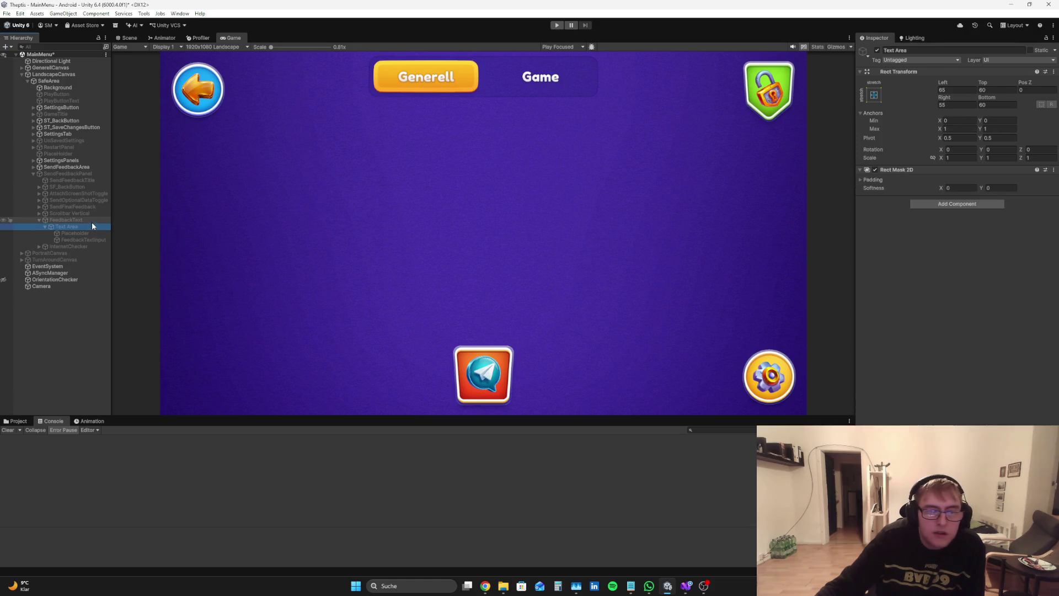
pyautogui.click(91, 219)
pyautogui.scroll(-2, 1053, 312)
pyautogui.scroll(-4, 1053, 312)
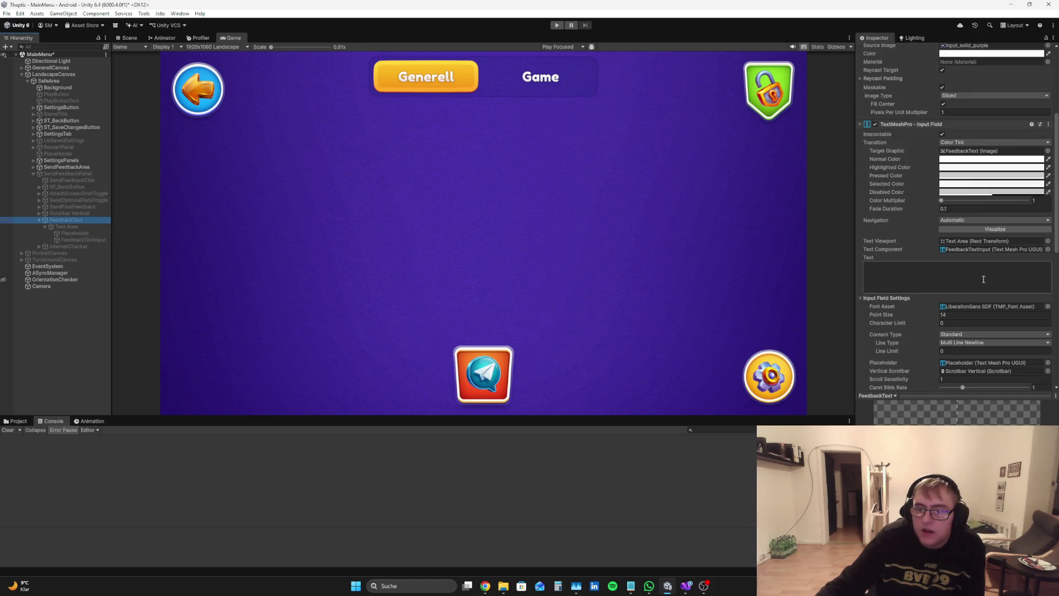
pyautogui.click(50, 75)
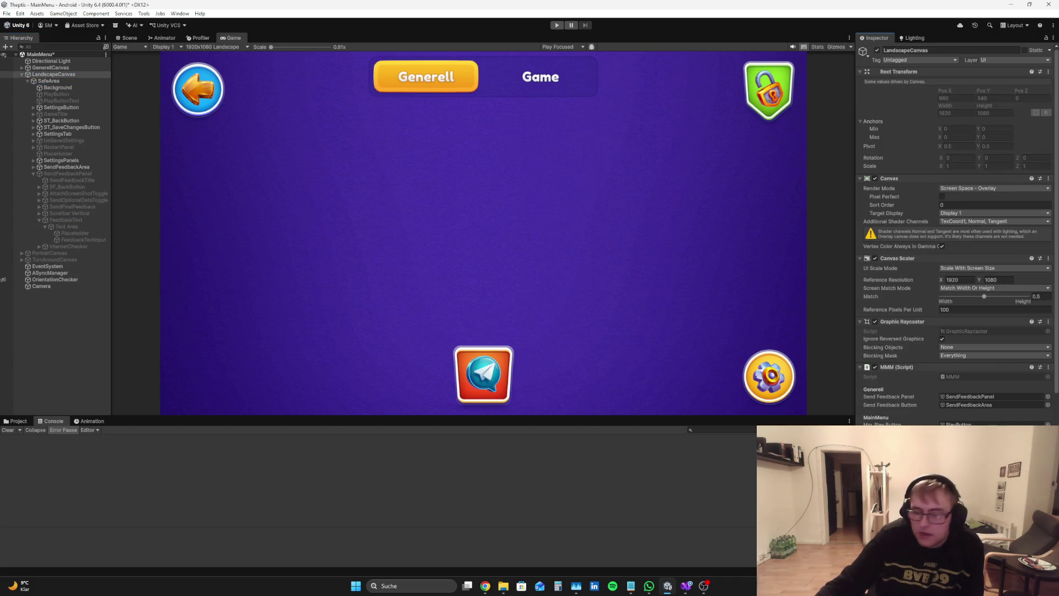
pyautogui.scroll(-10, 954, 231)
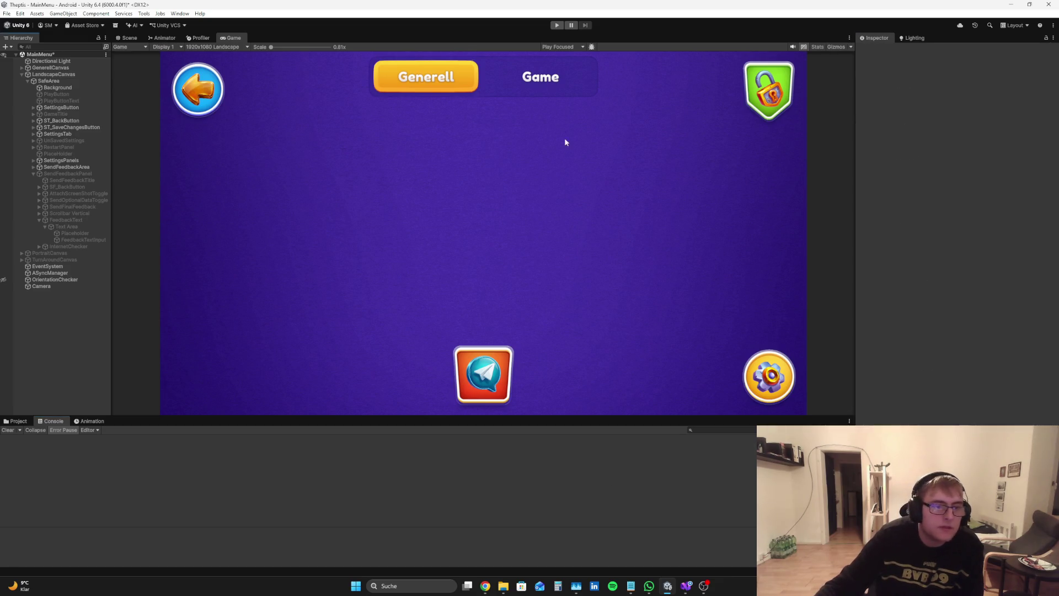
pyautogui.click(557, 25)
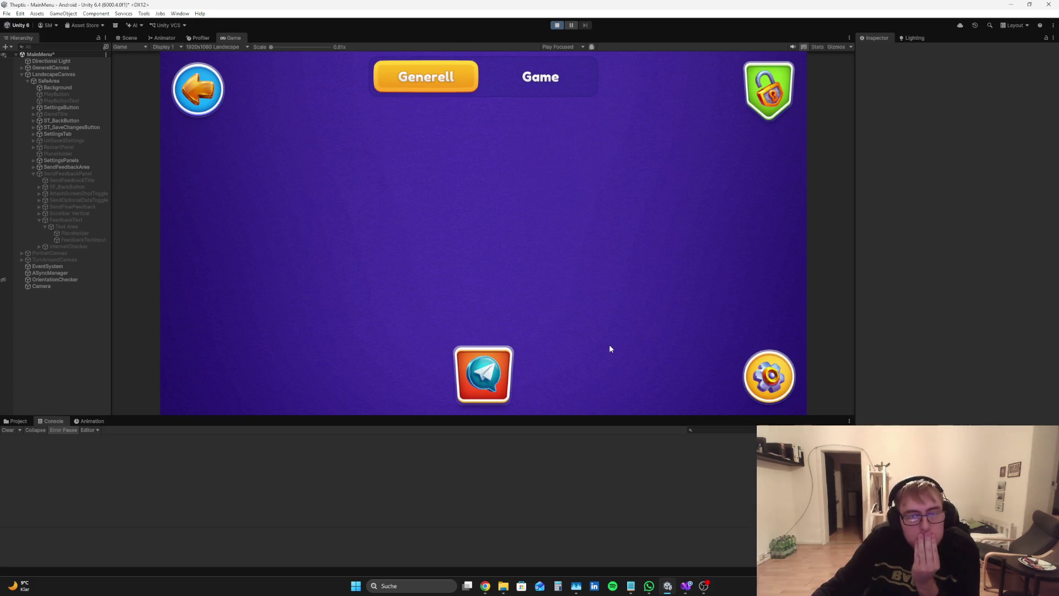
# Open Send Feedback, untick Attach Screenshot and Send Optional Data, focus the text field, then stop the test
pyautogui.click(483, 373)
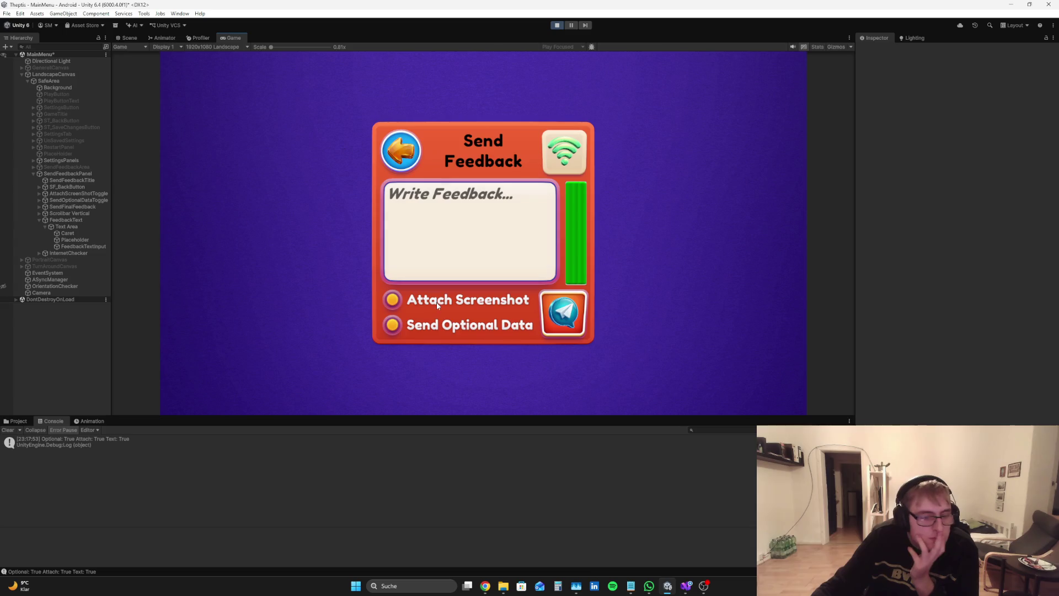
pyautogui.click(395, 301)
pyautogui.click(470, 211)
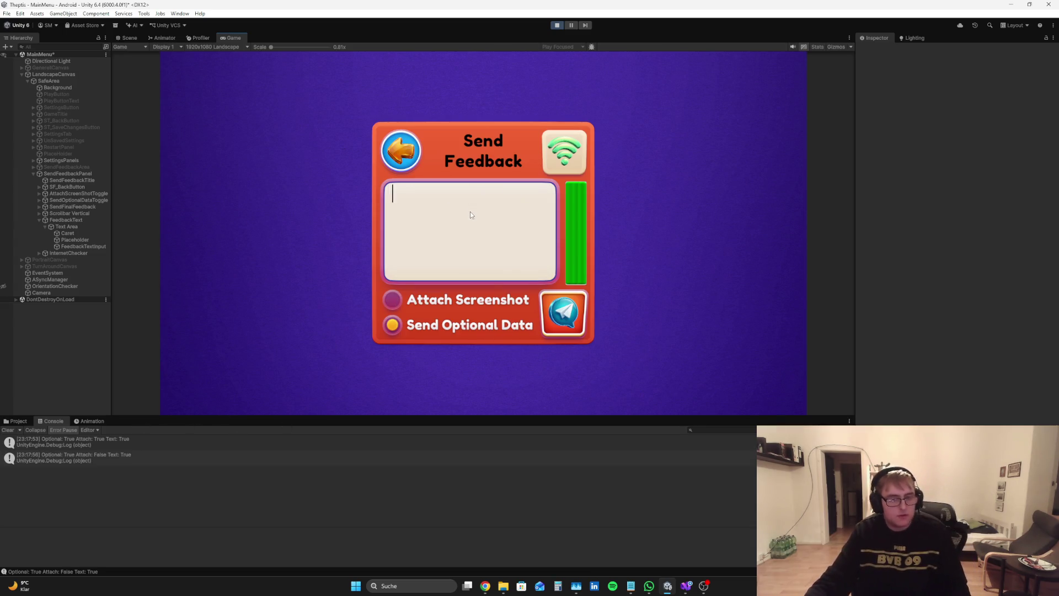
pyautogui.click(392, 327)
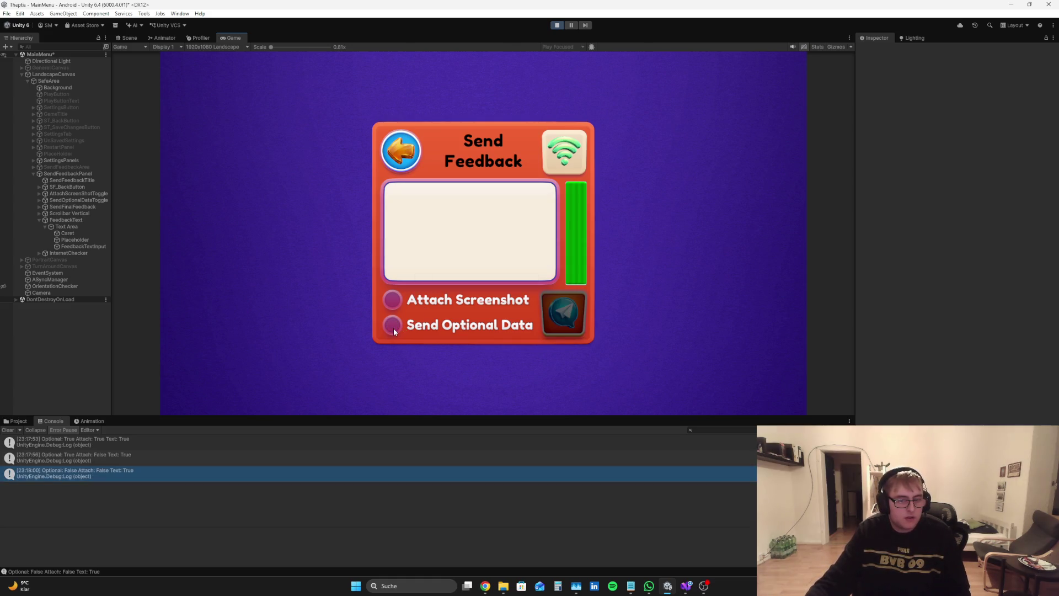
pyautogui.click(419, 209)
pyautogui.write('f')
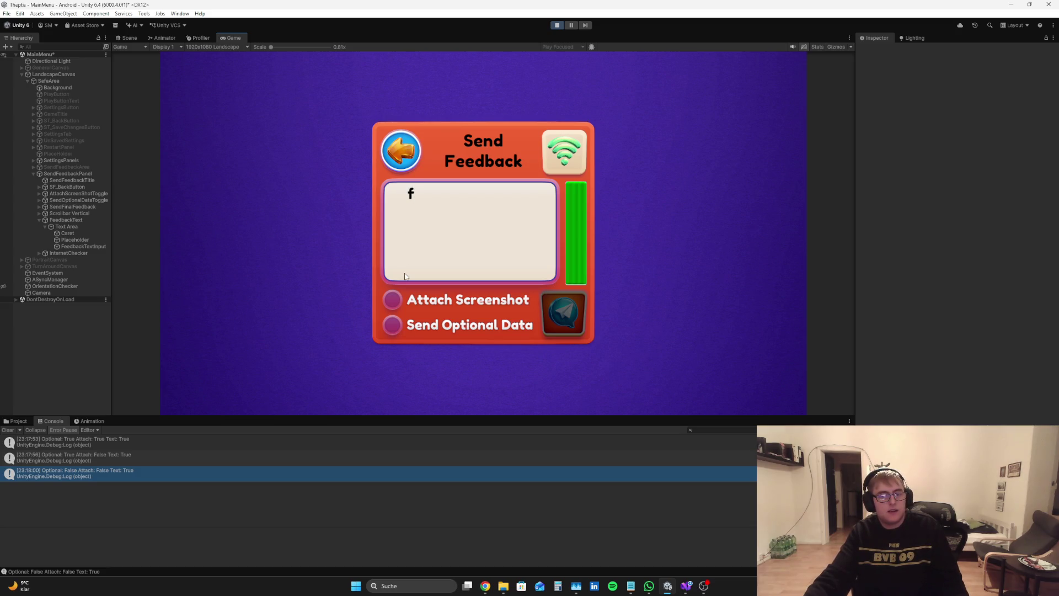
pyautogui.hotkey('ctrl', 'p')
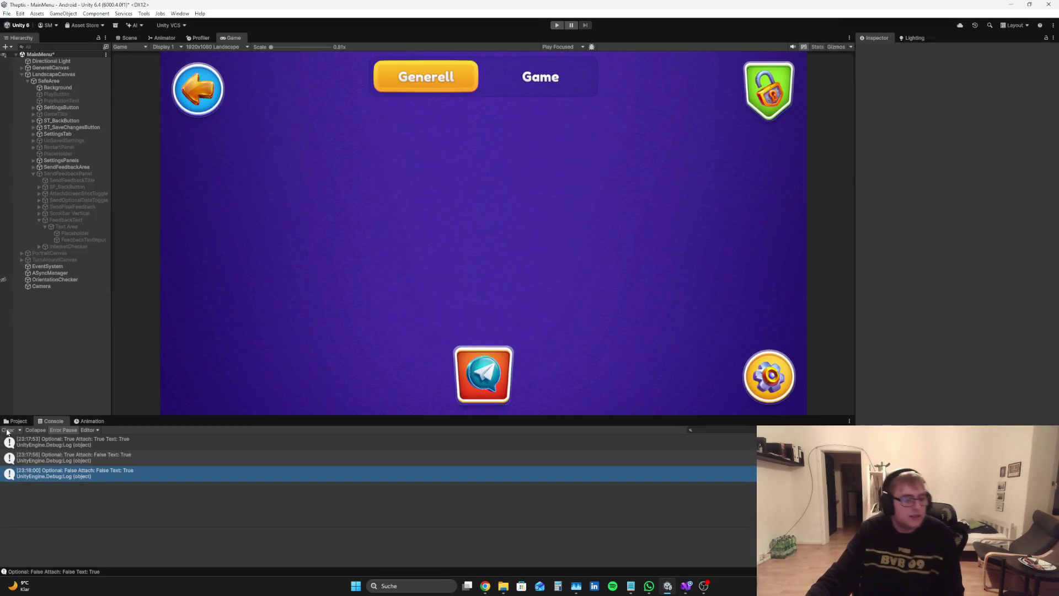
# Select the FeedbackText input field and scroll its Inspector down to the events
pyautogui.click(19, 416)
pyautogui.click(45, 226)
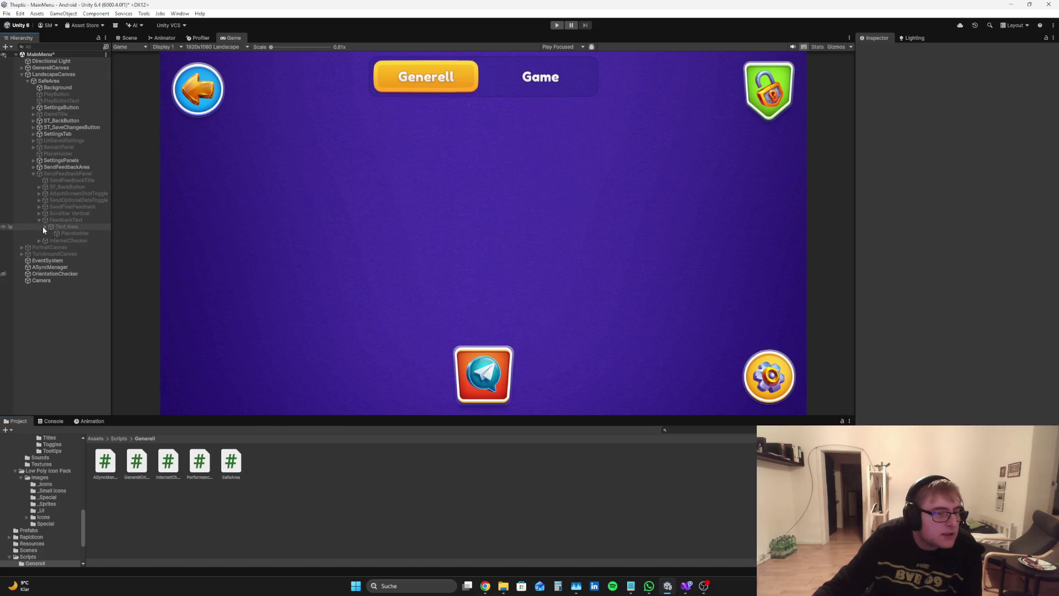
pyautogui.click(67, 226)
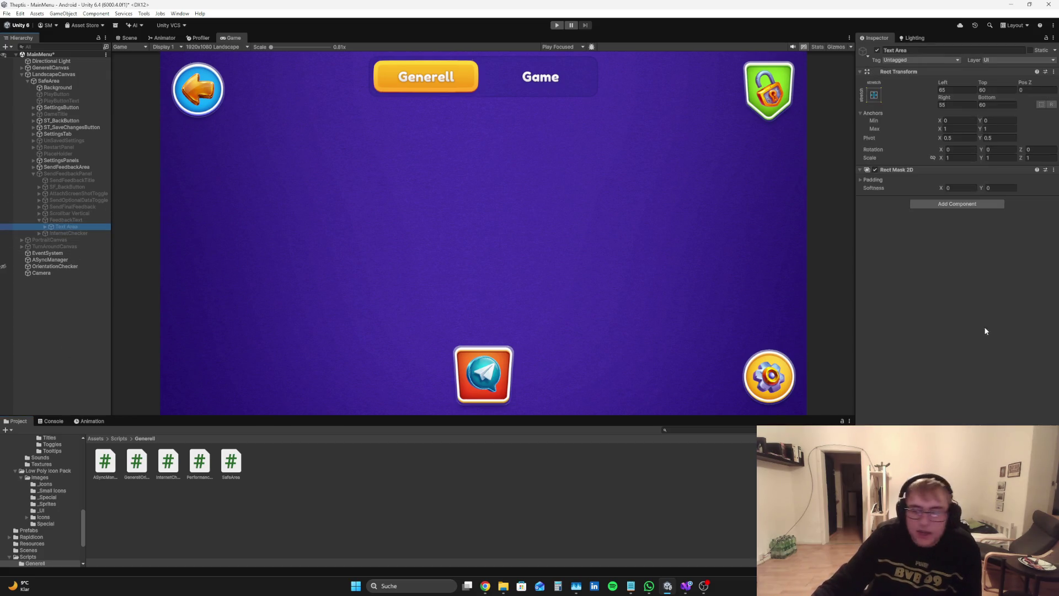
pyautogui.click(54, 221)
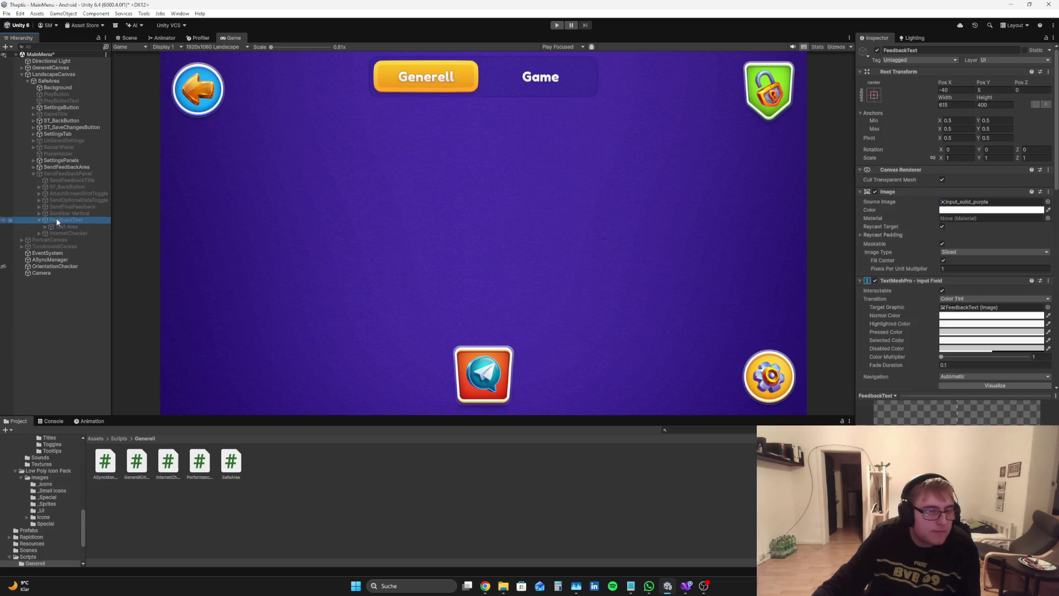
pyautogui.scroll(-5, 1031, 351)
pyautogui.scroll(-10, 991, 276)
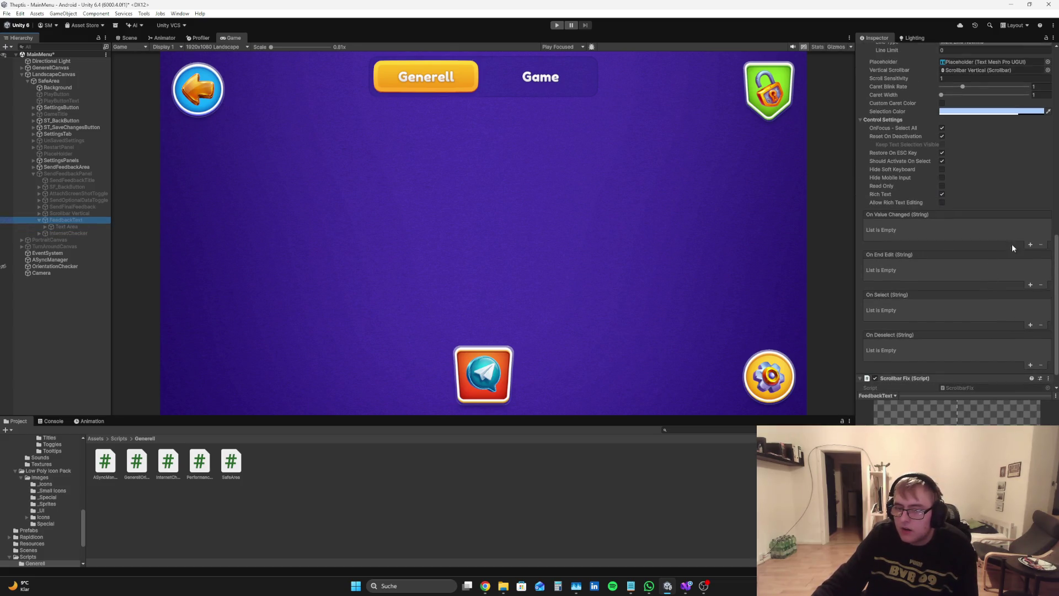
# Add an On Value Changed callback calling MMM.checkForEmptyFeedback on LandscapeCanvas
pyautogui.click(1030, 245)
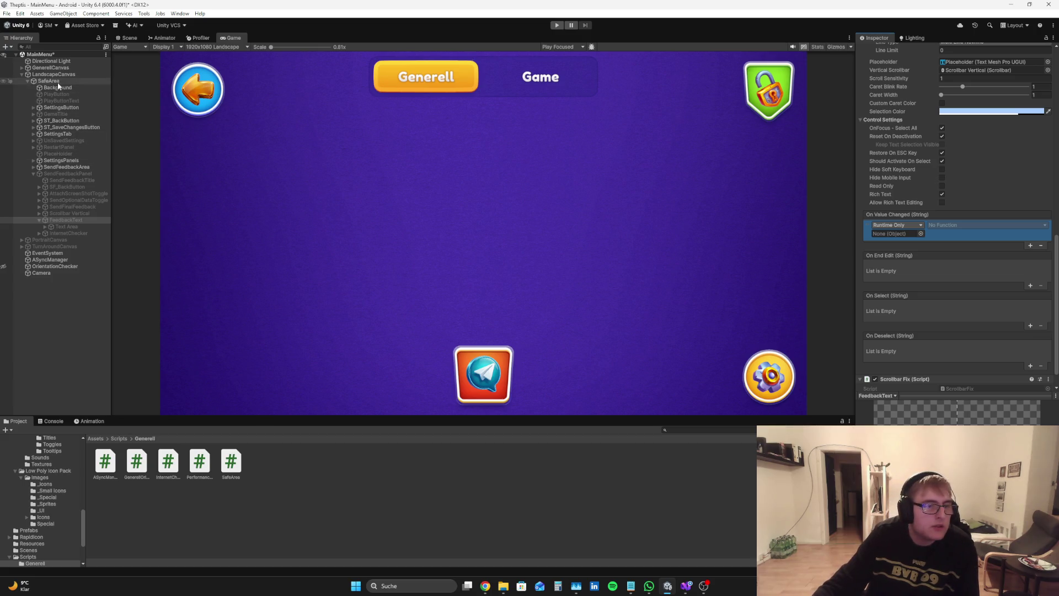
pyautogui.moveTo(55, 74)
pyautogui.mouseDown()
pyautogui.moveTo(937, 234)
pyautogui.moveTo(896, 234)
pyautogui.mouseUp()
pyautogui.click(987, 225)
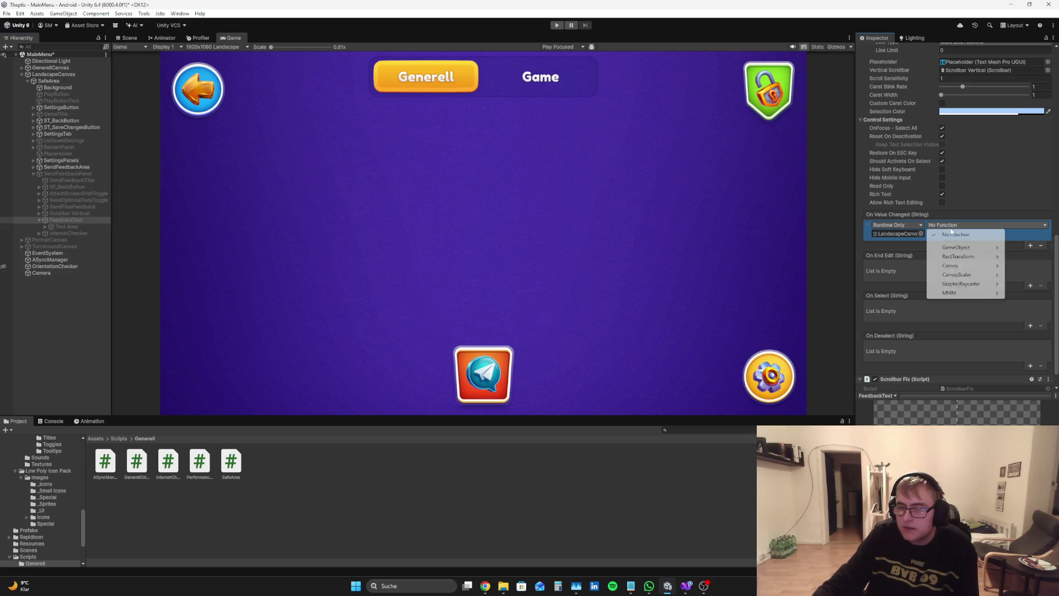
pyautogui.moveTo(970, 293)
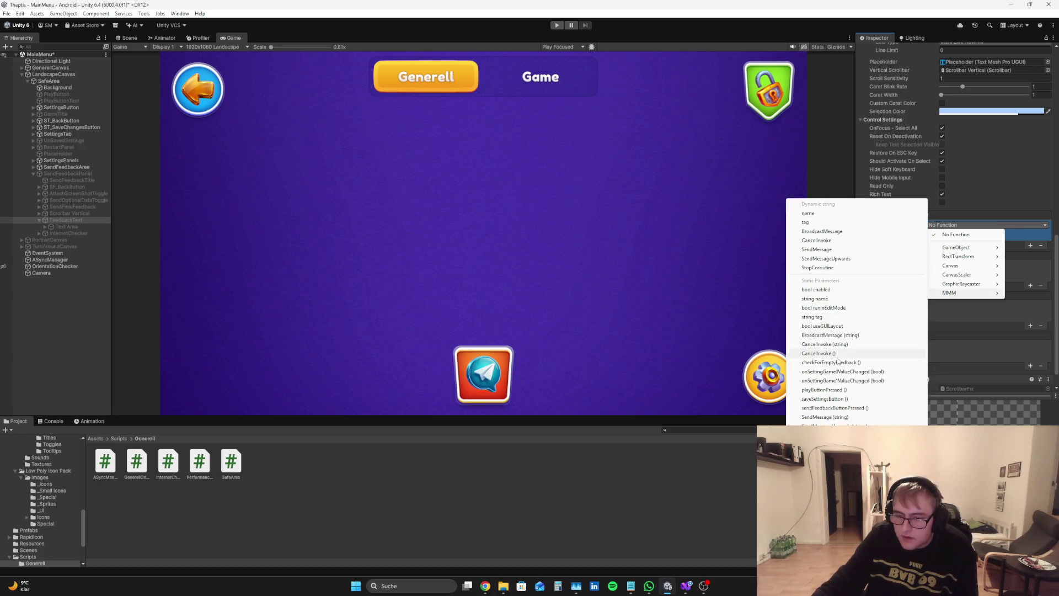
pyautogui.click(839, 353)
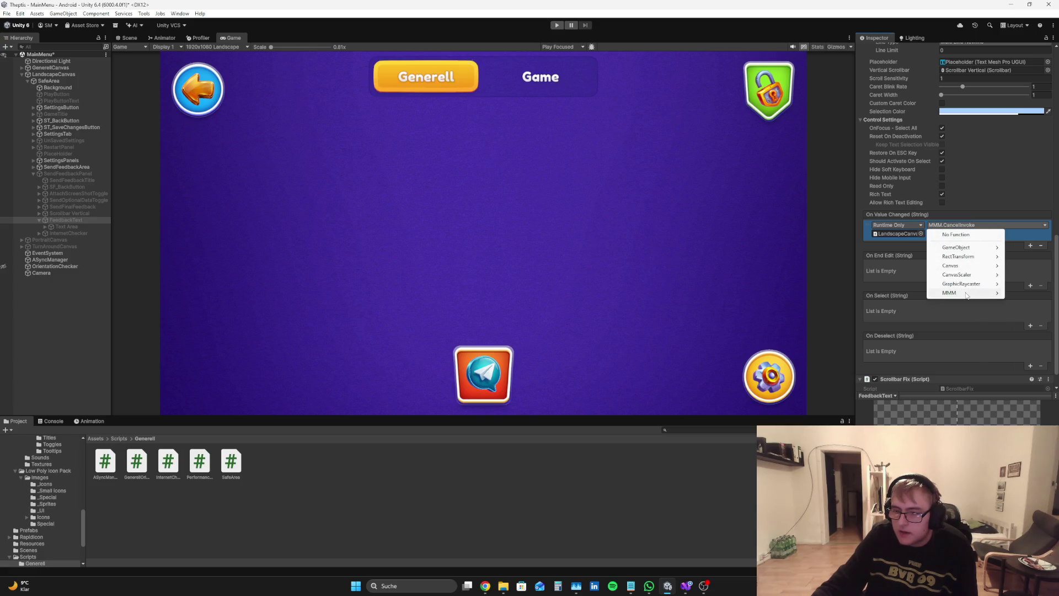
pyautogui.moveTo(949, 293)
pyautogui.click(829, 363)
# Snip a screenshot of the FeedbackText input field's Inspector settings
pyautogui.scroll(-1, 1020, 318)
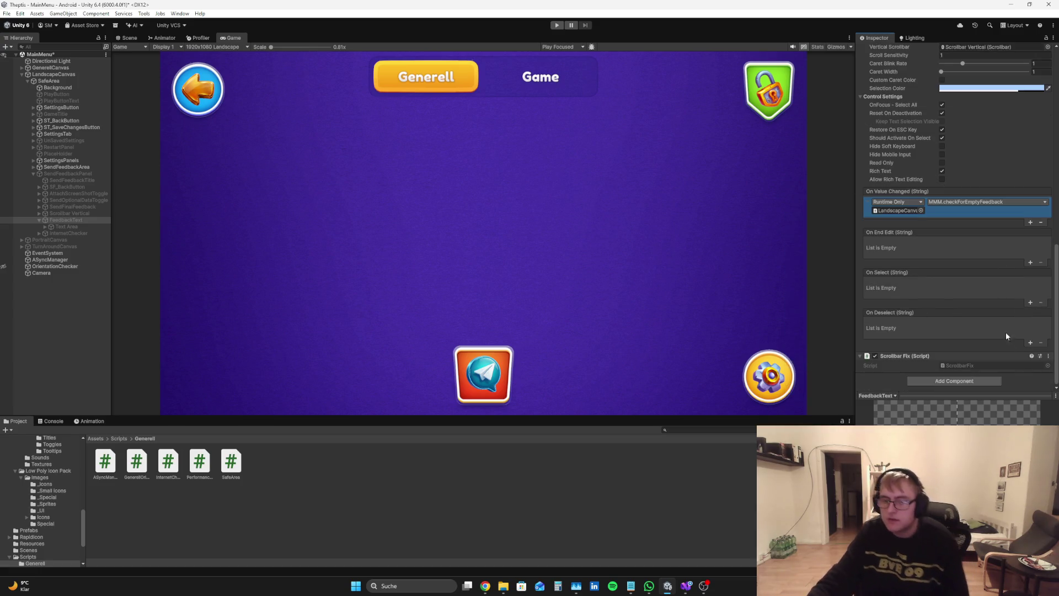
pyautogui.scroll(8, 1024, 376)
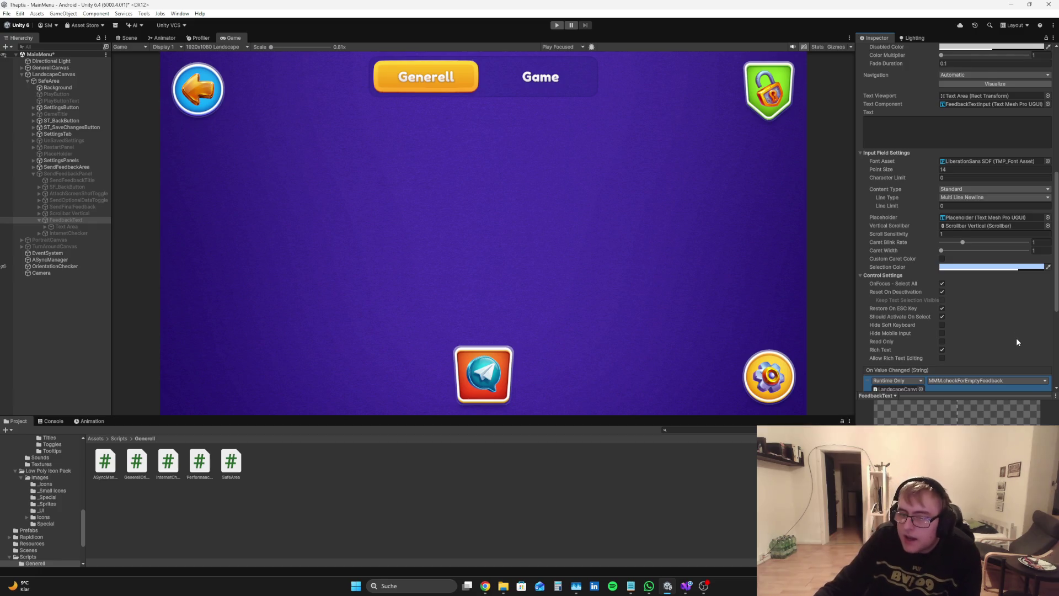
pyautogui.scroll(-1, 1016, 342)
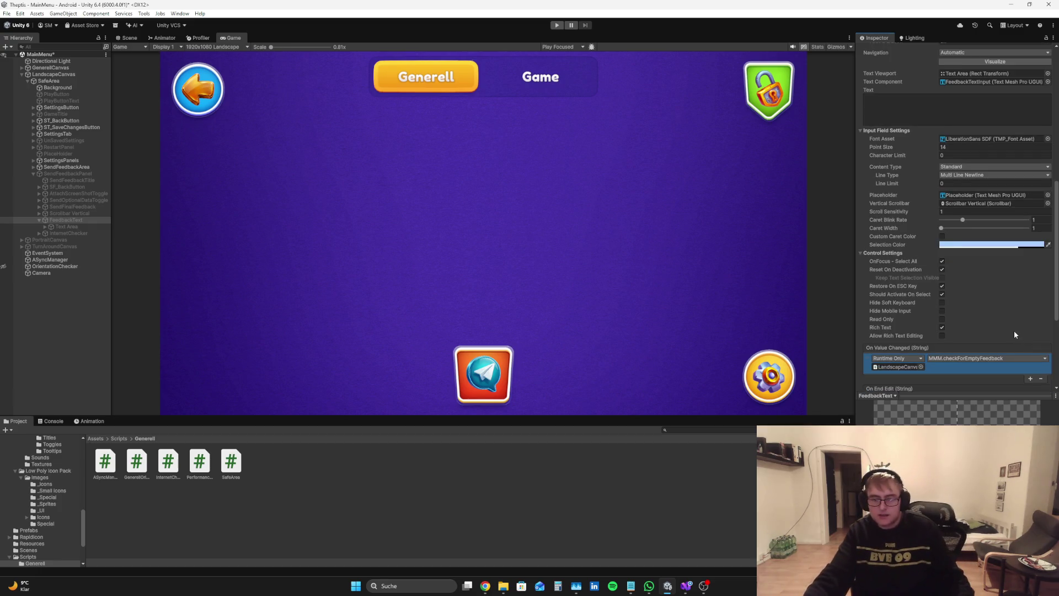
pyautogui.scroll(1, 1013, 333)
pyautogui.press('super+shift+s')
pyautogui.moveTo(1057, 374)
pyautogui.mouseDown()
pyautogui.moveTo(938, 326)
pyautogui.moveTo(850, 137)
pyautogui.moveTo(862, 37)
pyautogui.mouseUp()
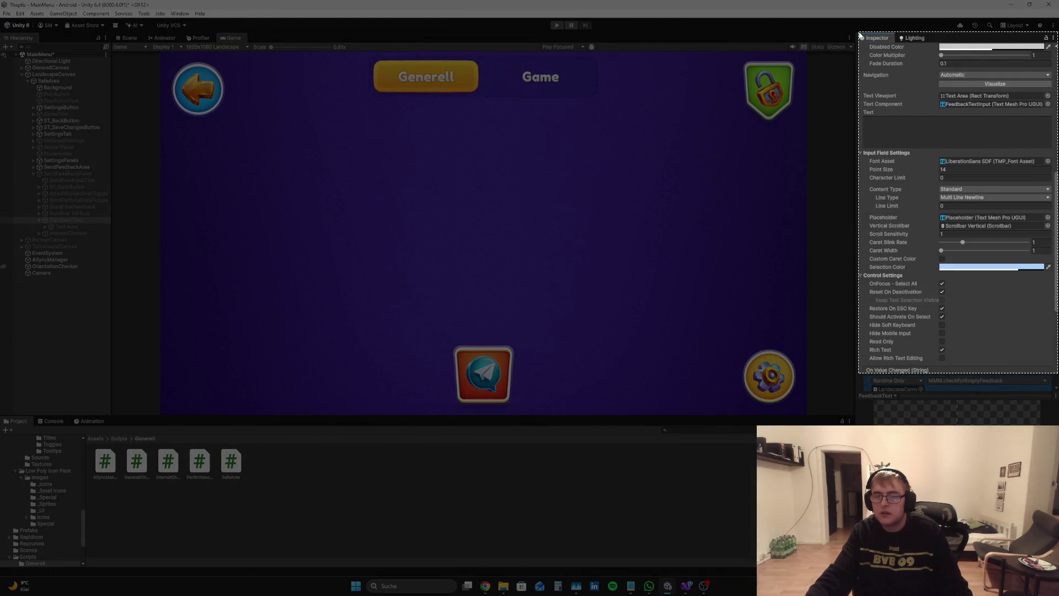
# In Perplexity, paste the screenshot and ask how to further optimise the input field for mobile
pyautogui.hotkey('alt', 'Tab')
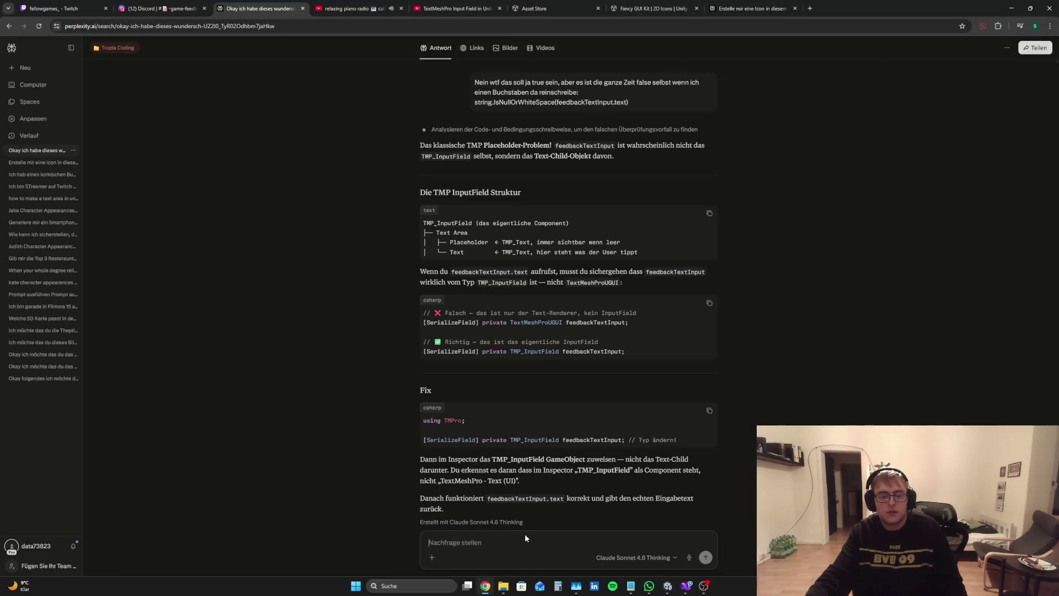
pyautogui.write('Okay sehr')
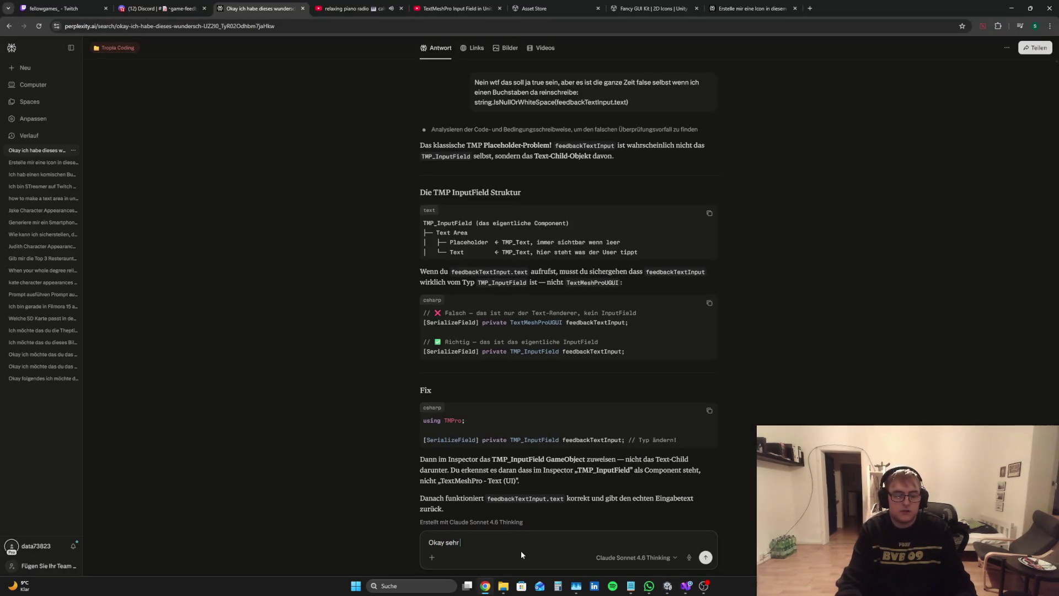
pyautogui.write(' gut jetzt geht es')
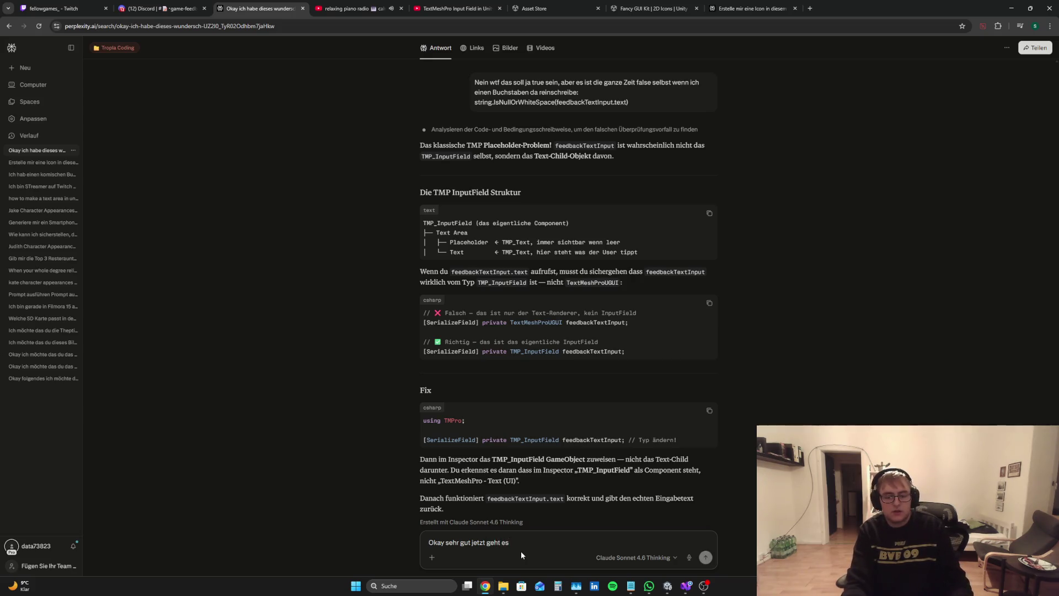
pyautogui.hotkey('ctrl', 'v')
pyautogui.write('Wie kann i')
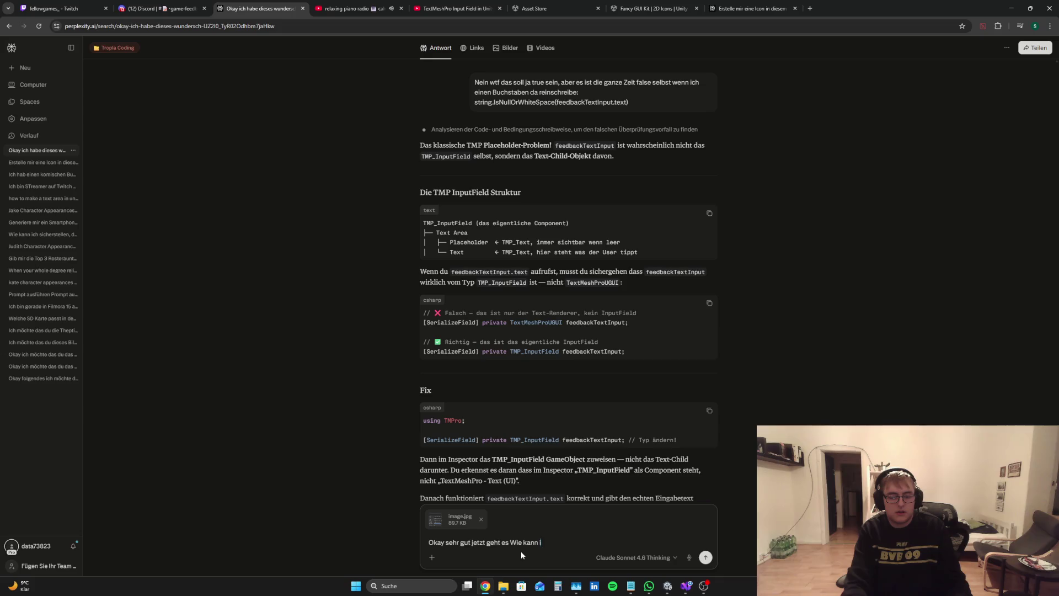
pyautogui.write('ch das Inpu')
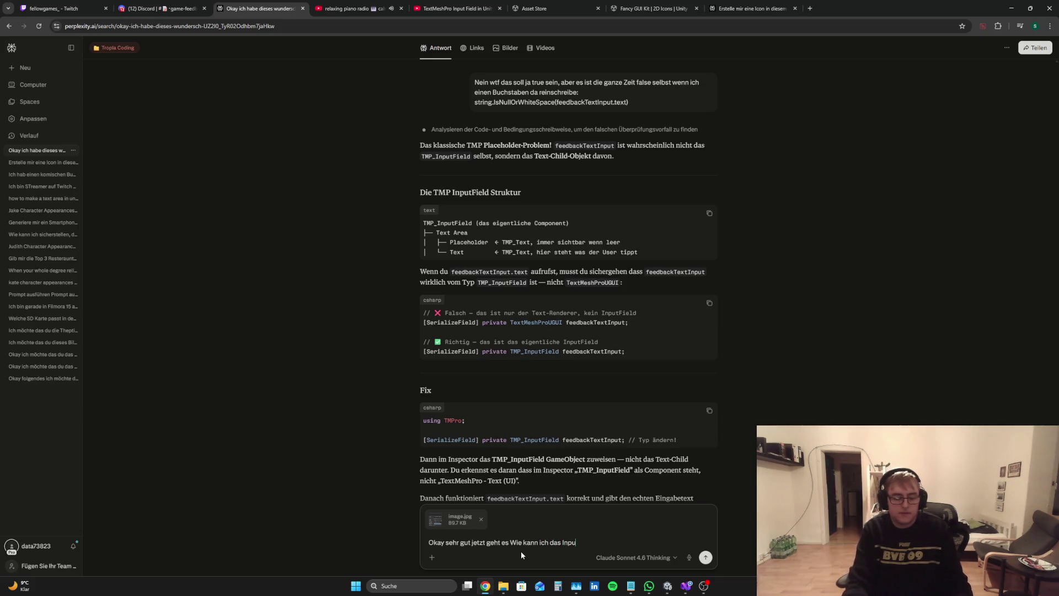
pyautogui.write('t field noch w')
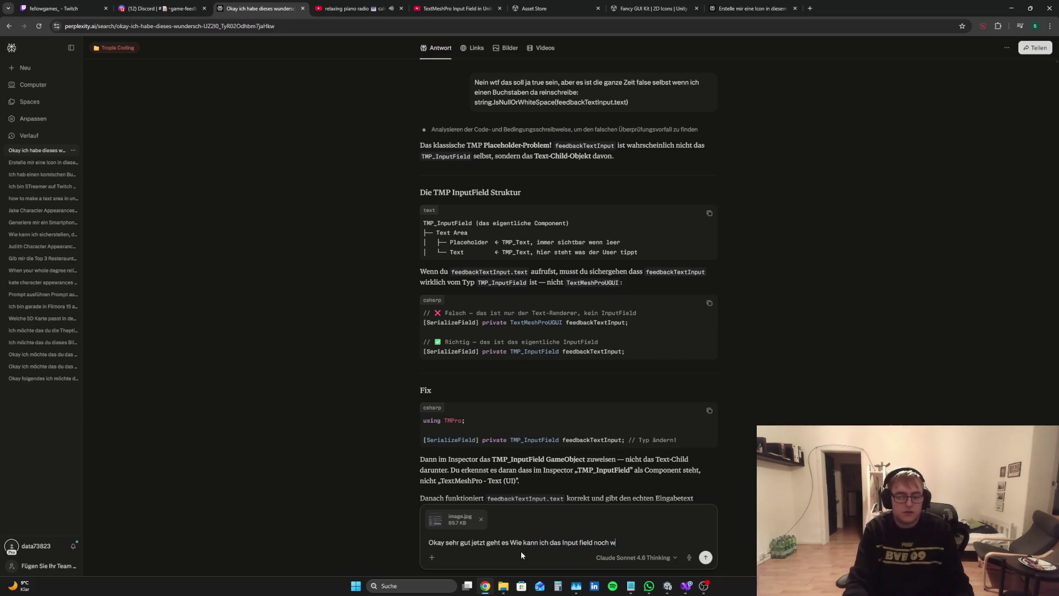
pyautogui.write('eiter po')
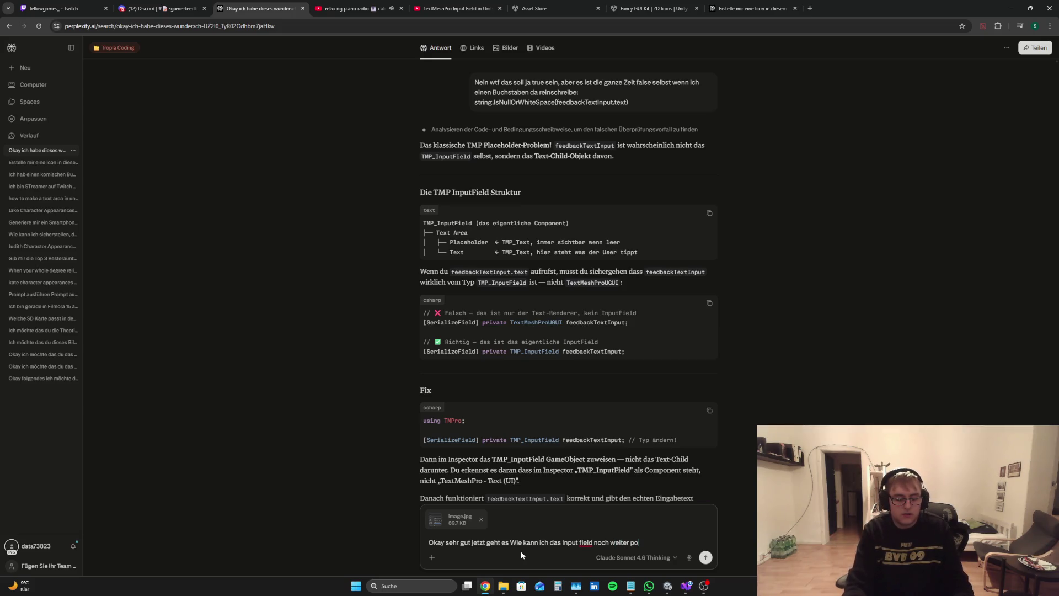
pyautogui.write('tmimieren fpür')
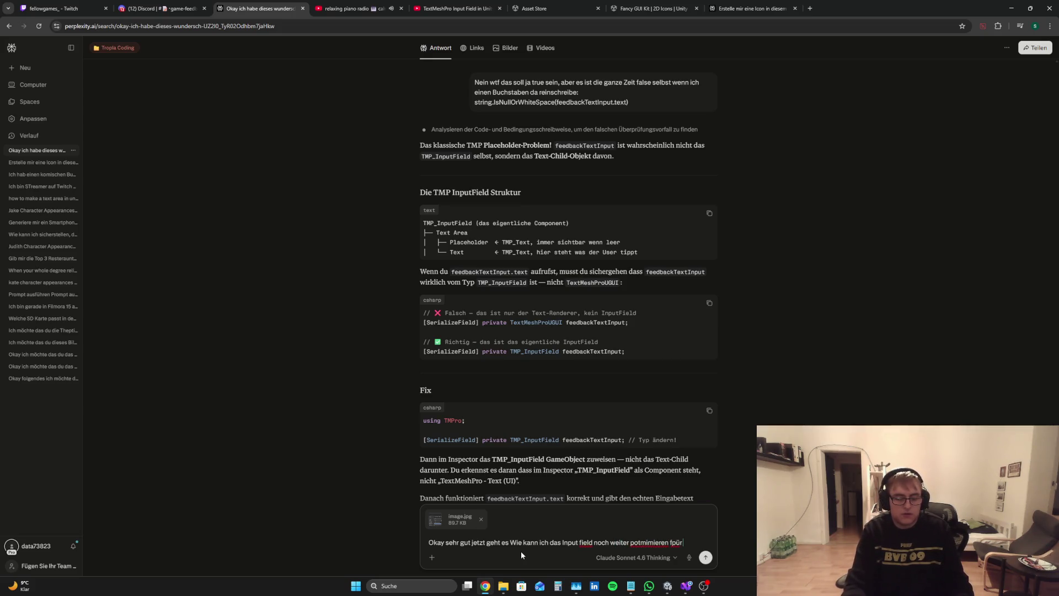
pyautogui.press('BackSpace')
pyautogui.press('BackSpace')
pyautogui.press('BackSpace')
pyautogui.write('ür Movb')
pyautogui.press('BackSpace')
pyautogui.write('bile?')
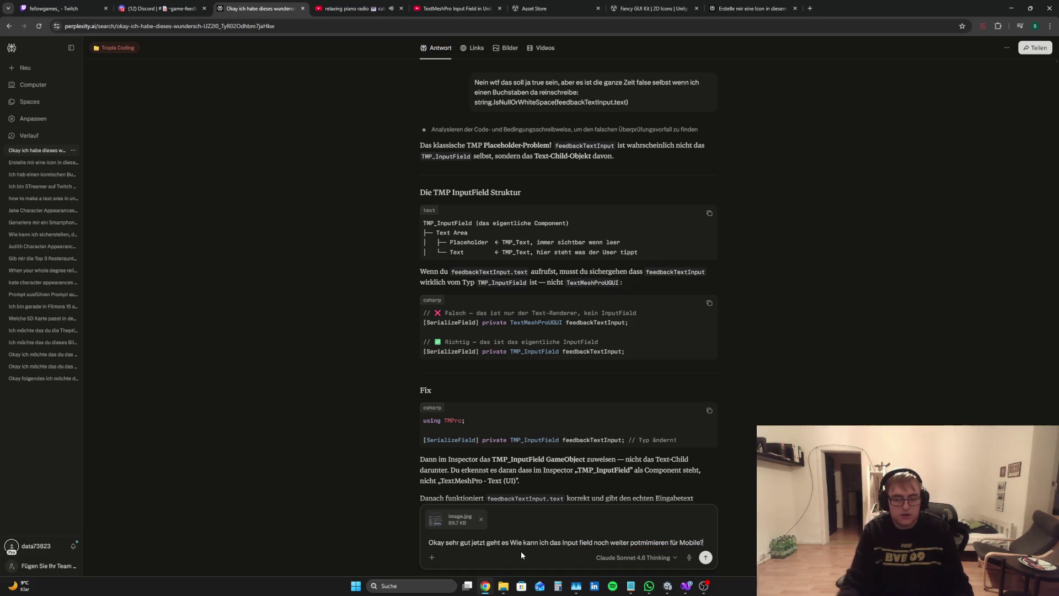
pyautogui.click(668, 586)
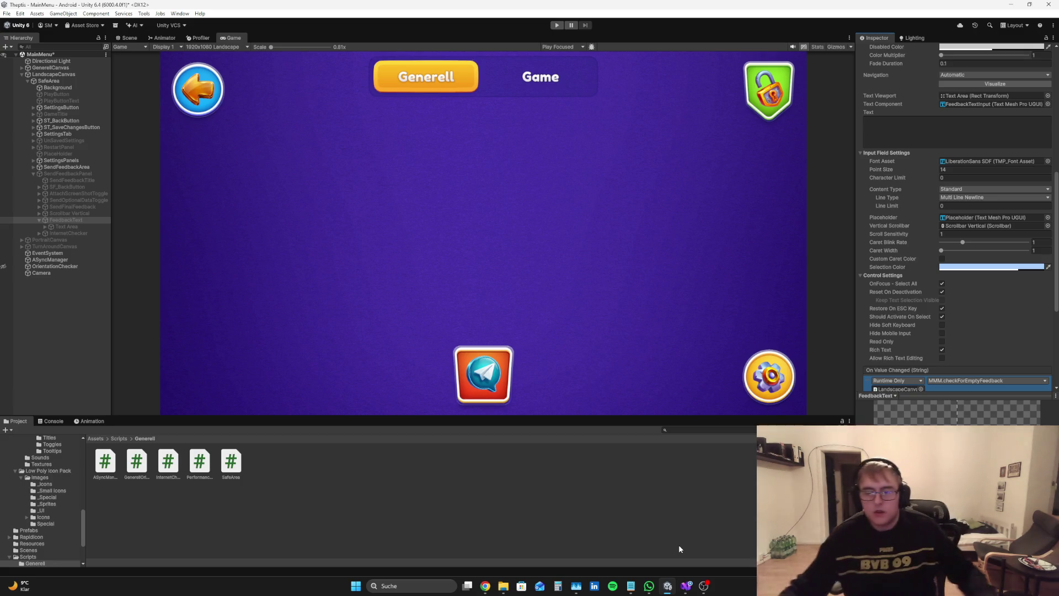
# Add to the Perplexity draft that the blinking cursor line doesn't show on mobile, only in the Unity Editor
pyautogui.click(485, 586)
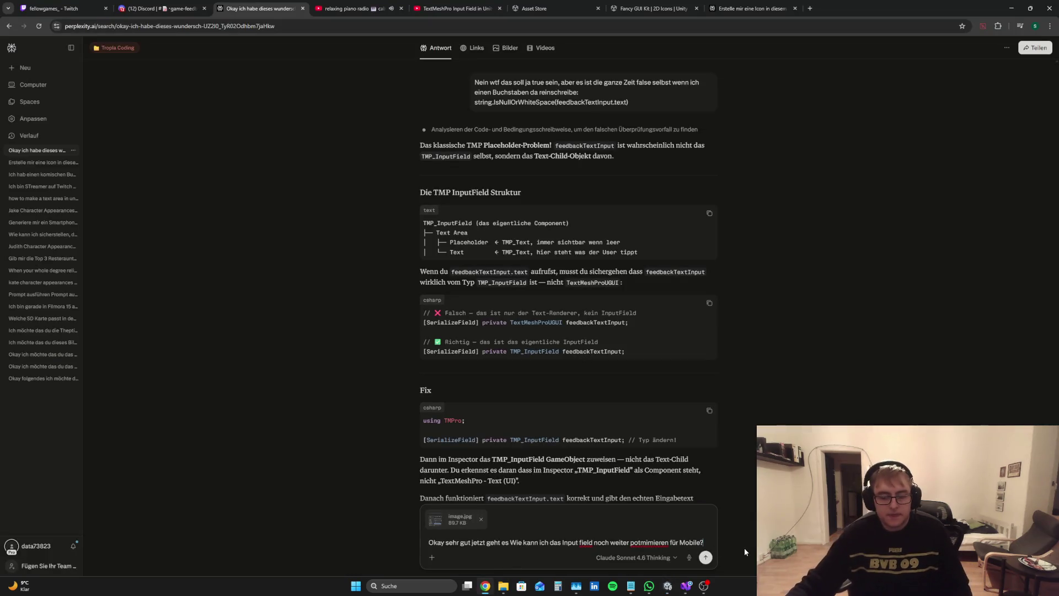
pyautogui.write('Also zum Biespiel')
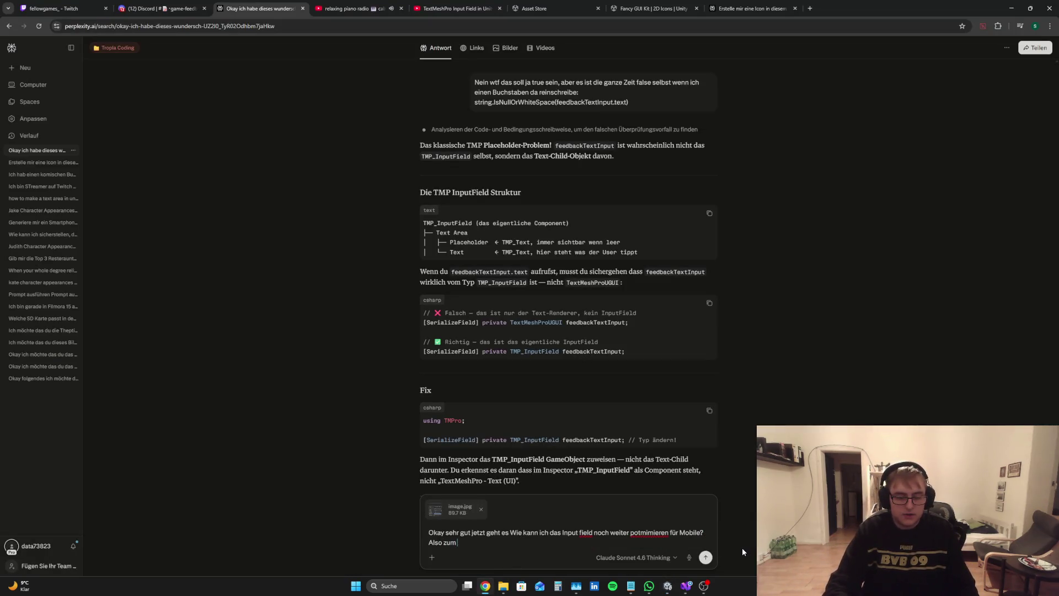
pyautogui.press('BackSpace')
pyautogui.press('BackSpace')
pyautogui.press('BackSpace')
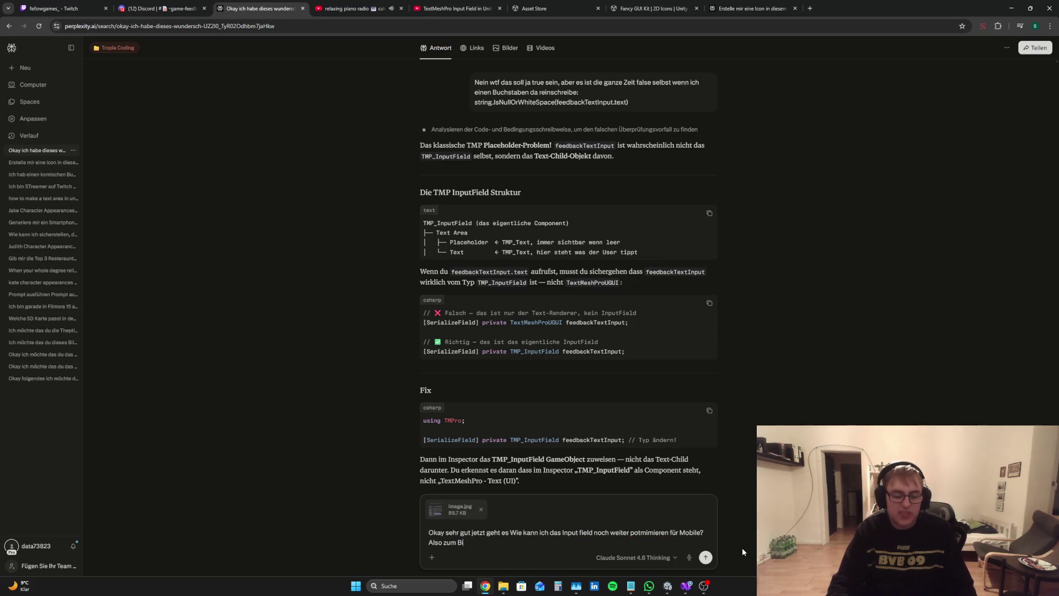
pyautogui.write('eispiel')
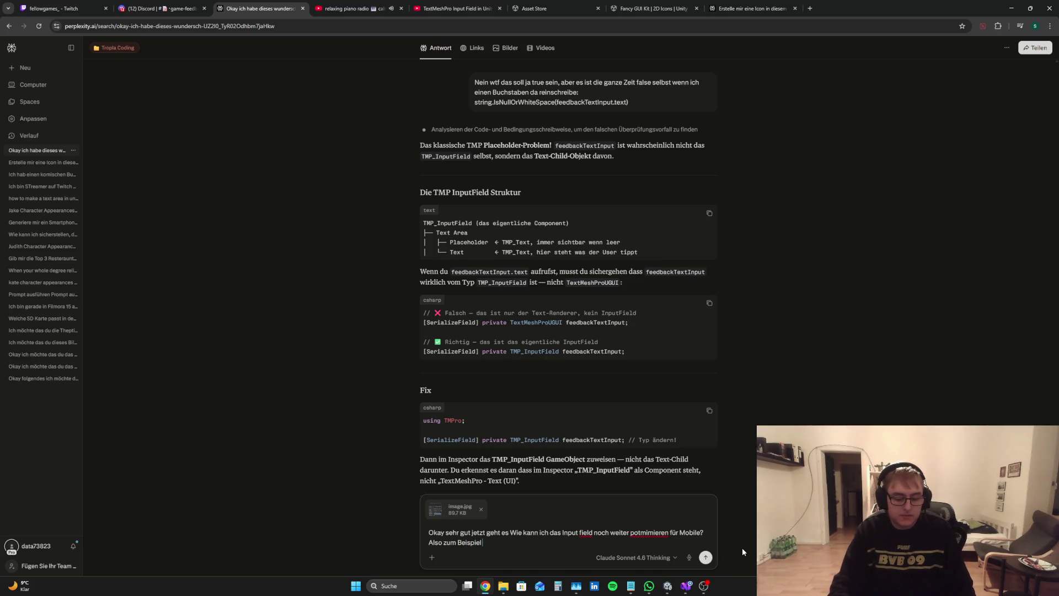
pyautogui.write(' sehe ich gerade')
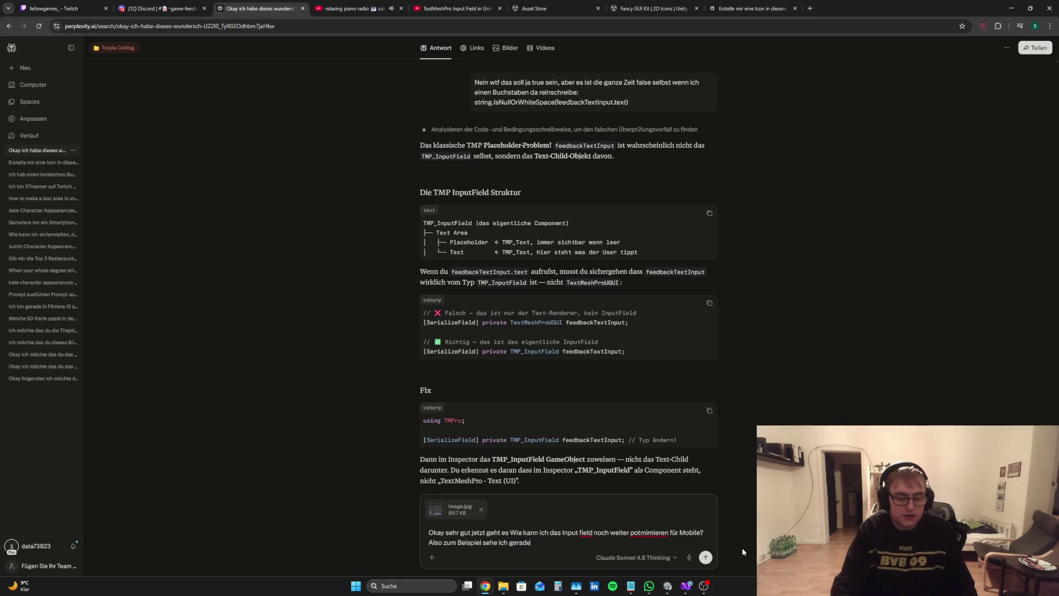
pyautogui.write(' den Strich nicht auf')
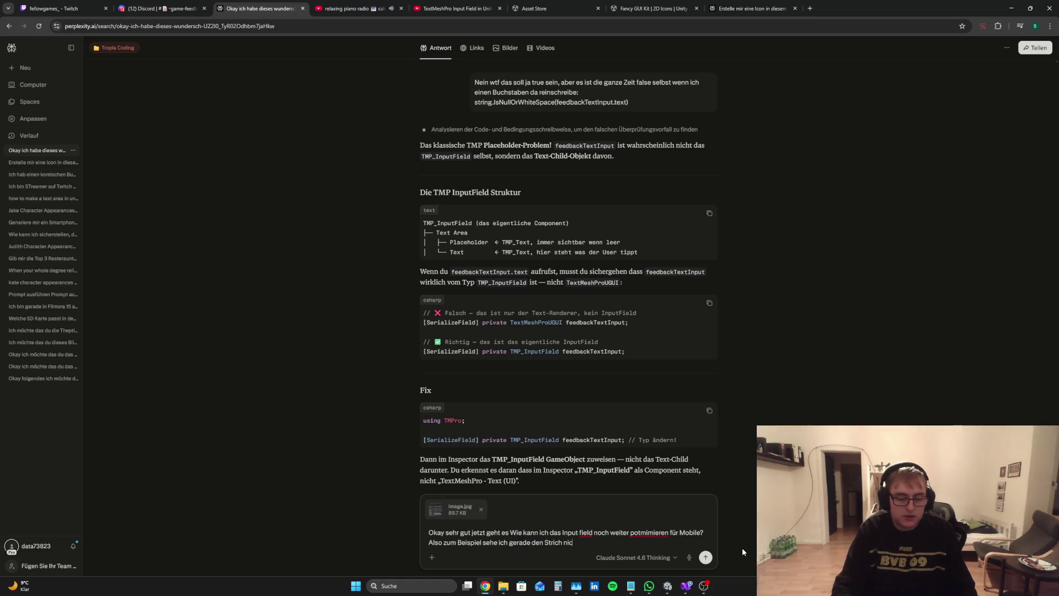
pyautogui.write(' Mobile')
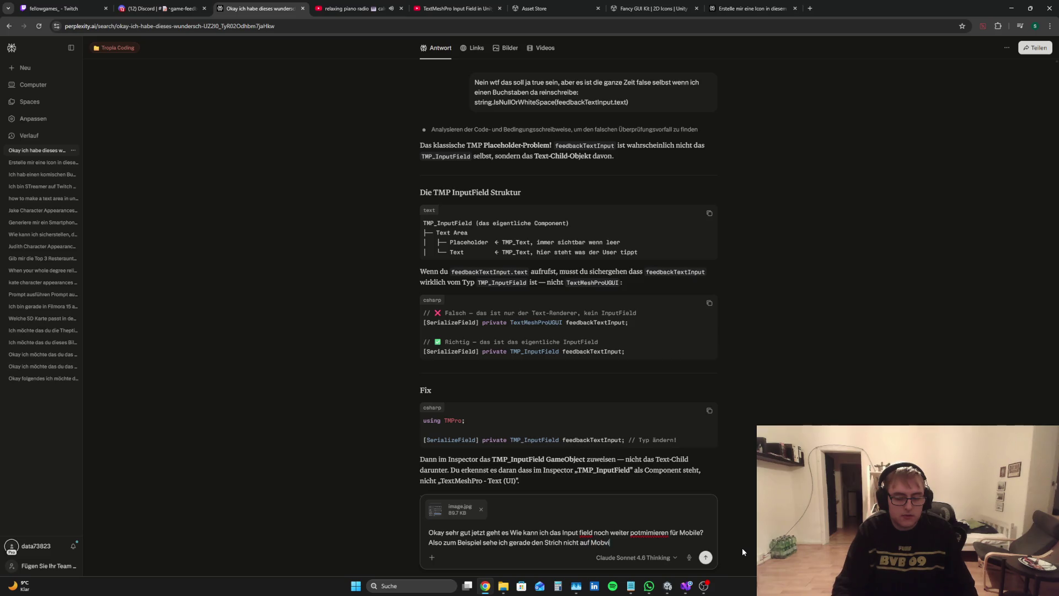
pyautogui.write(' aufg')
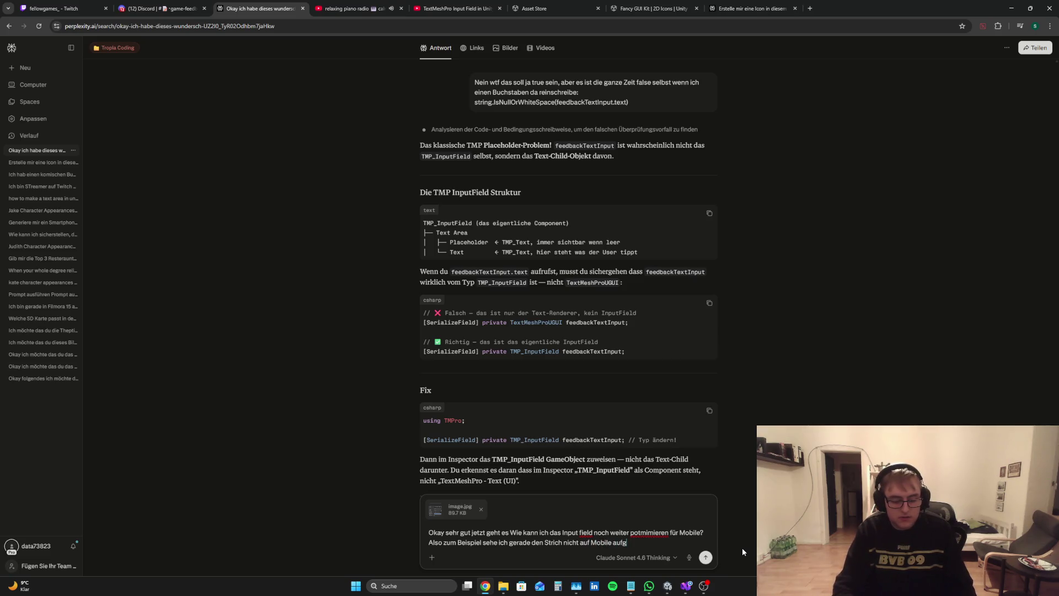
pyautogui.press('BackSpace')
pyautogui.write('blinken')
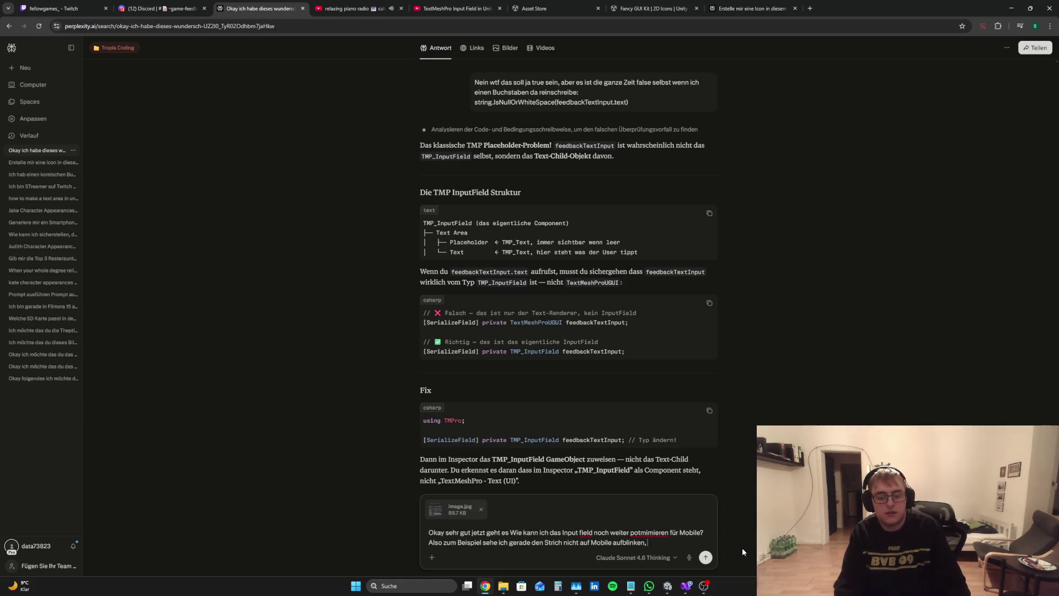
pyautogui.write(', auf PC')
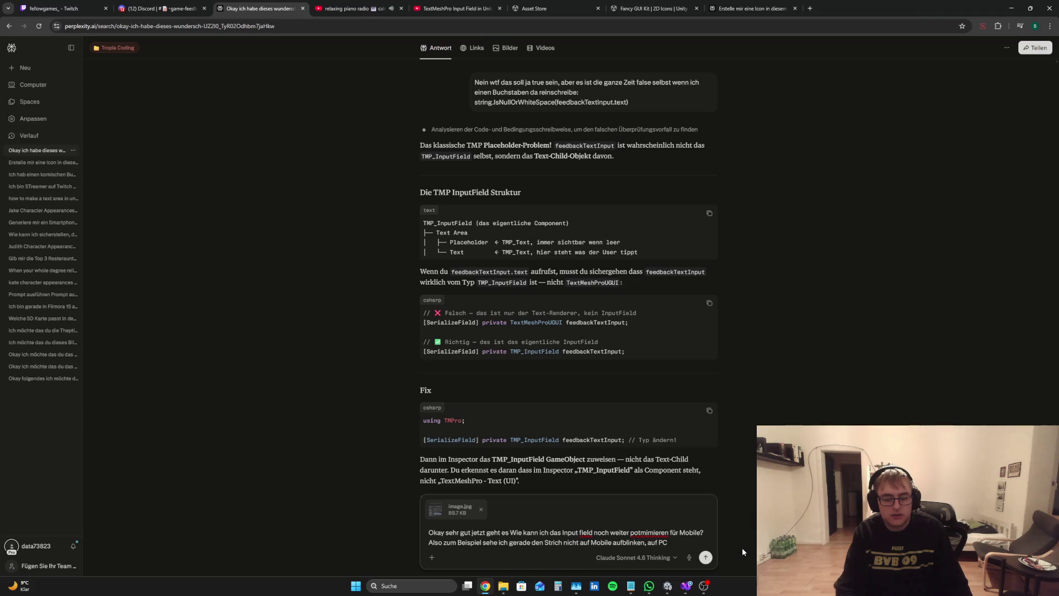
pyautogui.press('BackSpace')
pyautogui.press('BackSpace')
pyautogui.press('BackSpace')
pyautogui.press('BackSpace')
pyautogui.press('BackSpace')
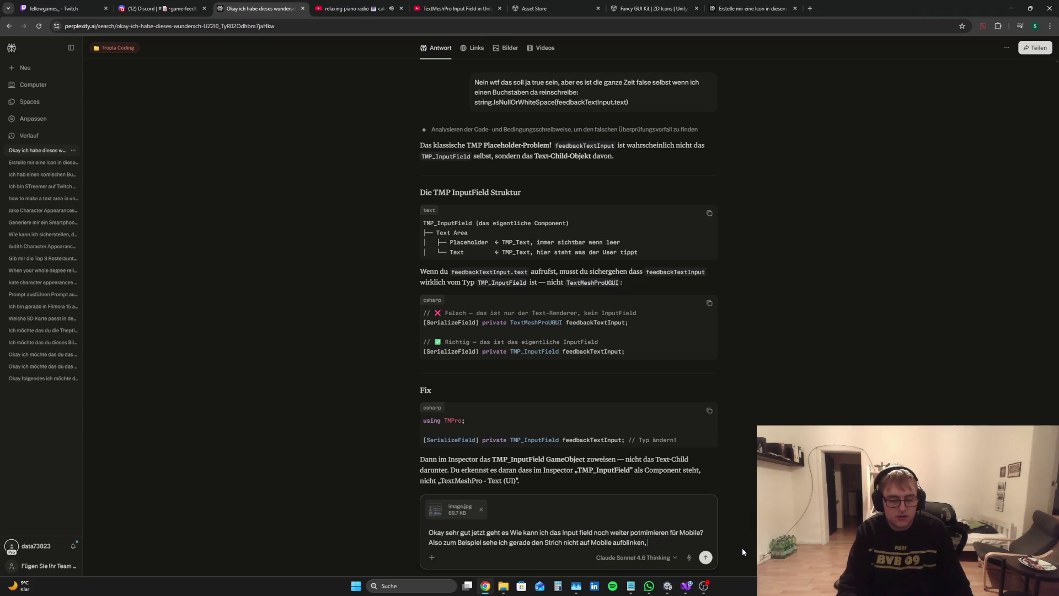
pyautogui.write('im Unity Ed')
pyautogui.click(667, 585)
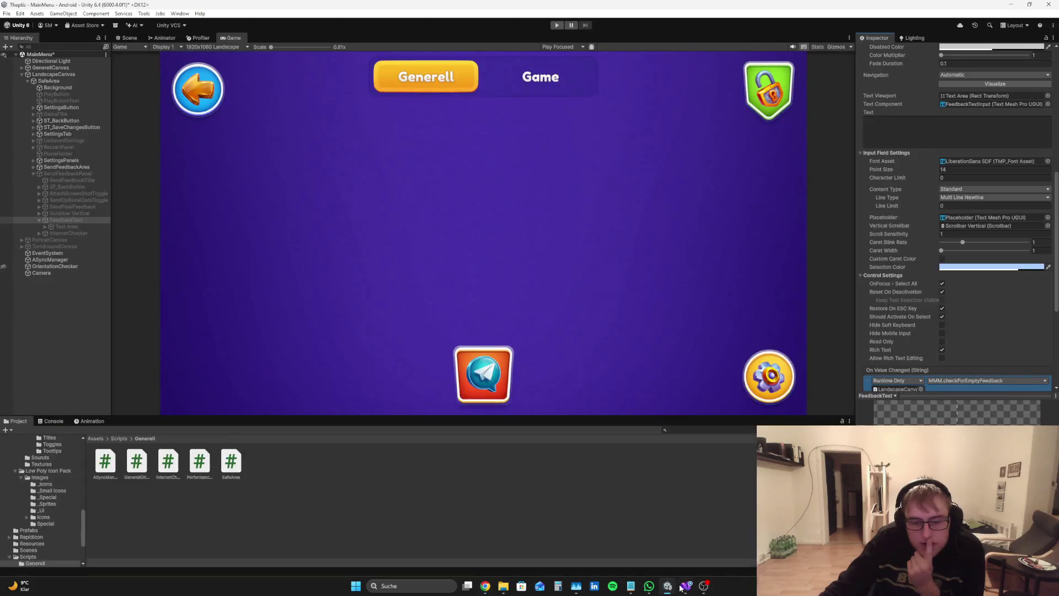
# Insert an empty if () { } block in sf_SendFinalFeedbackButtonPressed's else branch
pyautogui.click(685, 585)
pyautogui.scroll(-20, 946, 197)
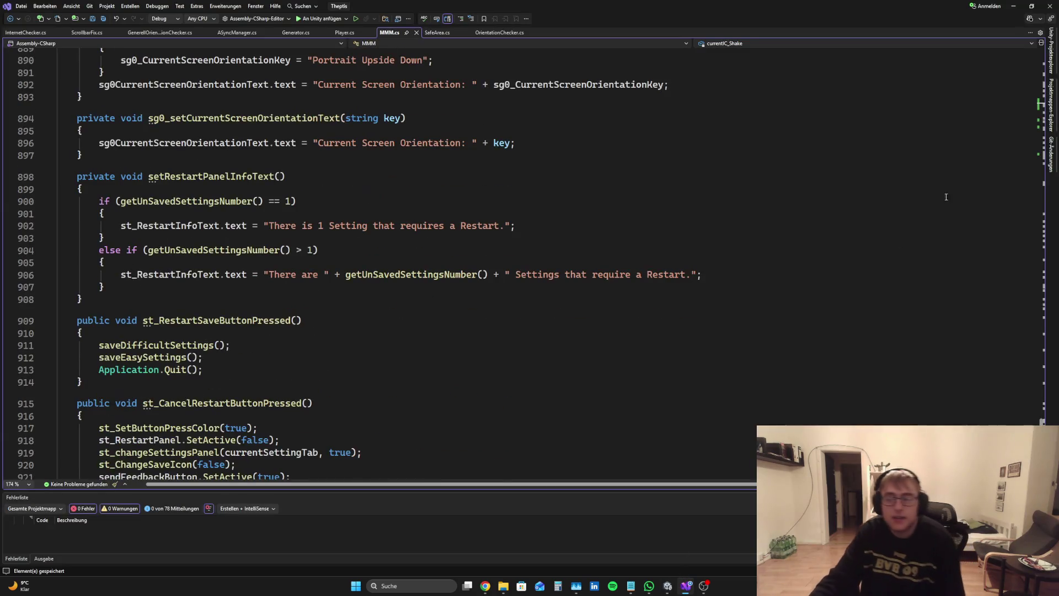
pyautogui.moveTo(1044, 323); pyautogui.dragTo(1044, 474)
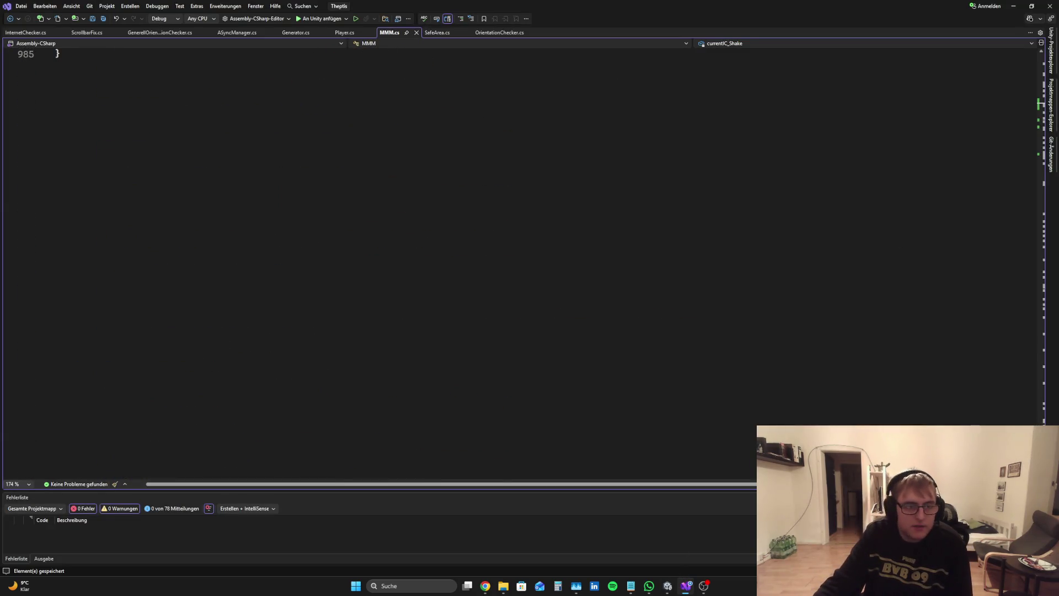
pyautogui.scroll(8, 277, 311)
pyautogui.click(277, 311)
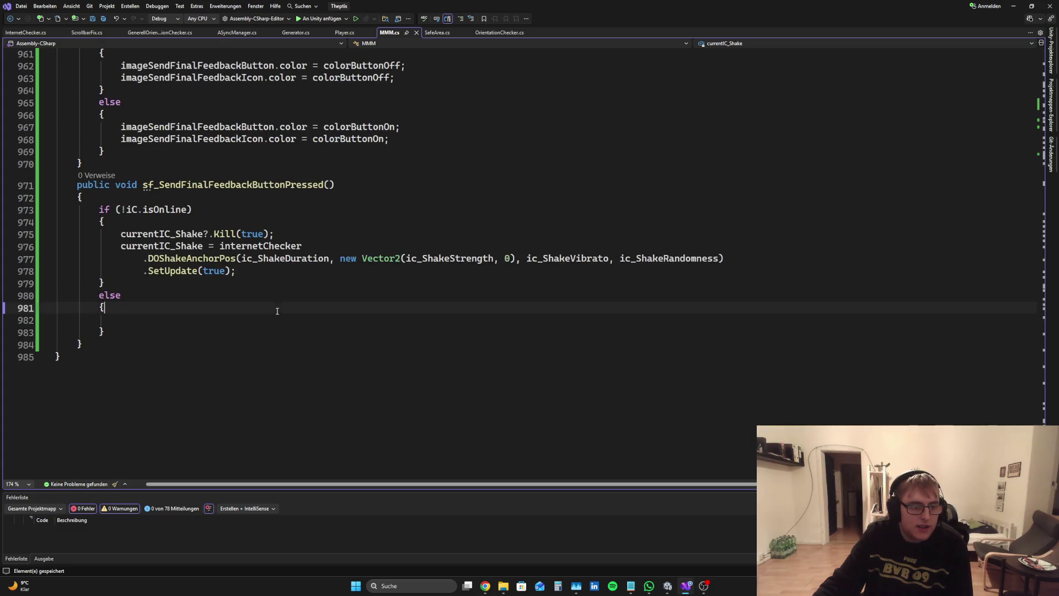
pyautogui.press('Down')
pyautogui.write('if')
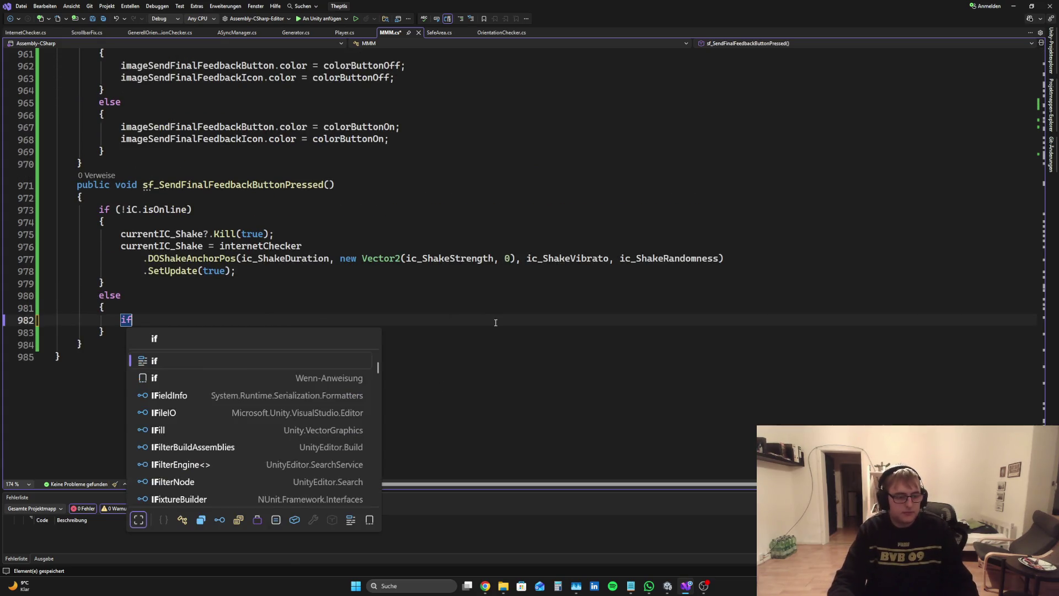
pyautogui.write('(')
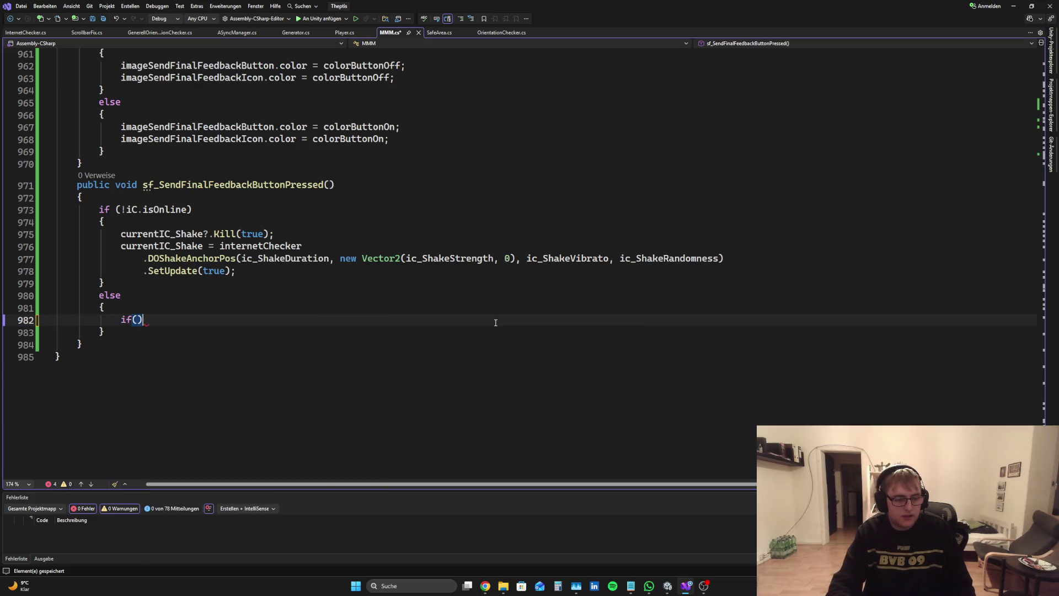
pyautogui.press('Right')
pyautogui.write('{')
pyautogui.press('Return')
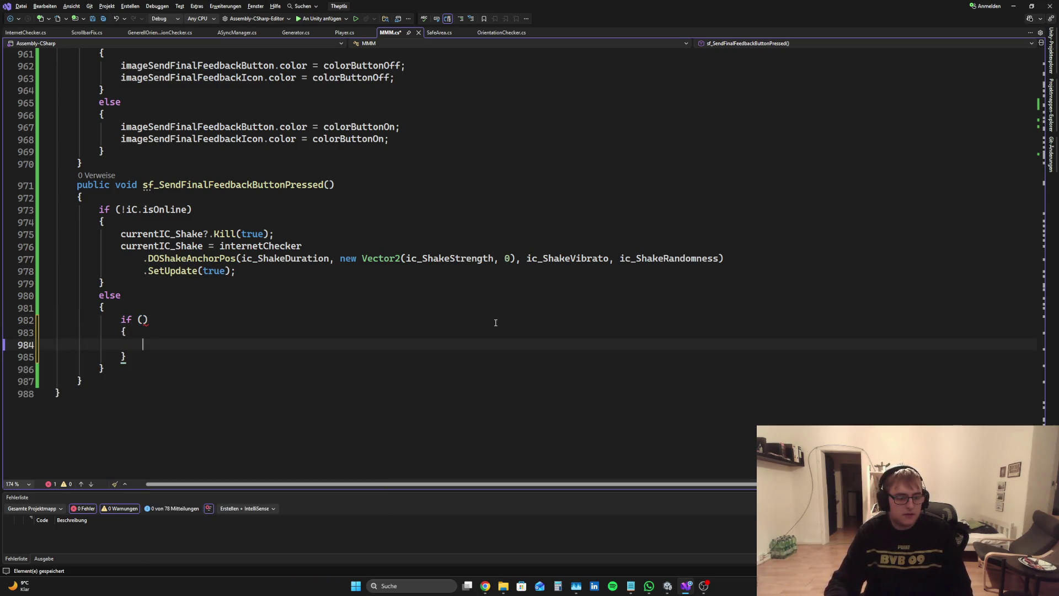
# Delete the Debug.Log line from checkForEmptyFeedback and check the surrounding braces
pyautogui.scroll(5, 495, 309)
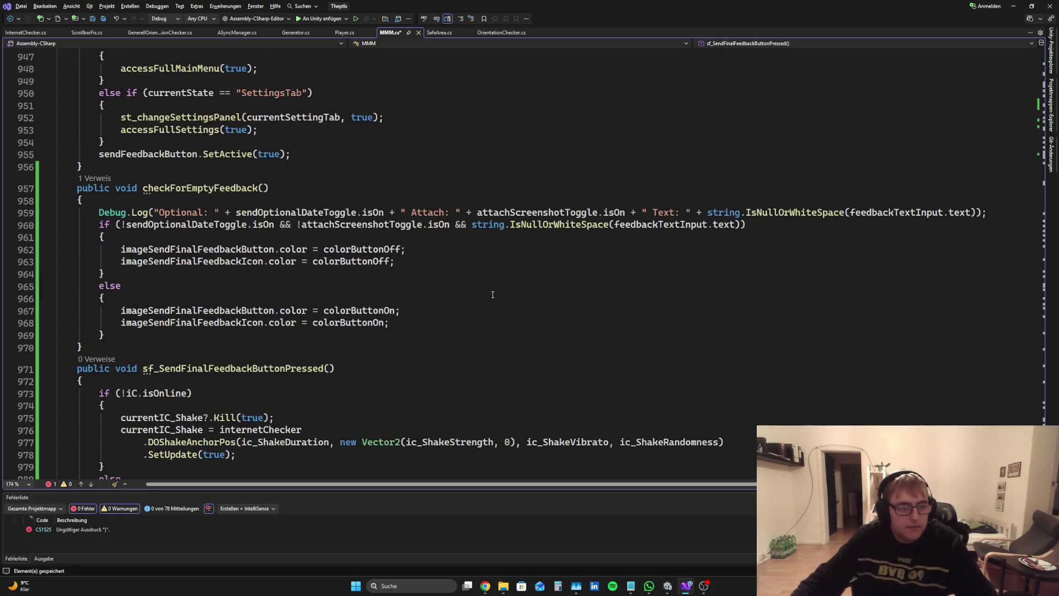
pyautogui.scroll(-3, 492, 295)
pyautogui.moveTo(99, 102)
pyautogui.mouseDown()
pyautogui.moveTo(892, 119)
pyautogui.moveTo(987, 106)
pyautogui.mouseUp()
pyautogui.press('BackSpace')
pyautogui.press('BackSpace')
pyautogui.press('BackSpace')
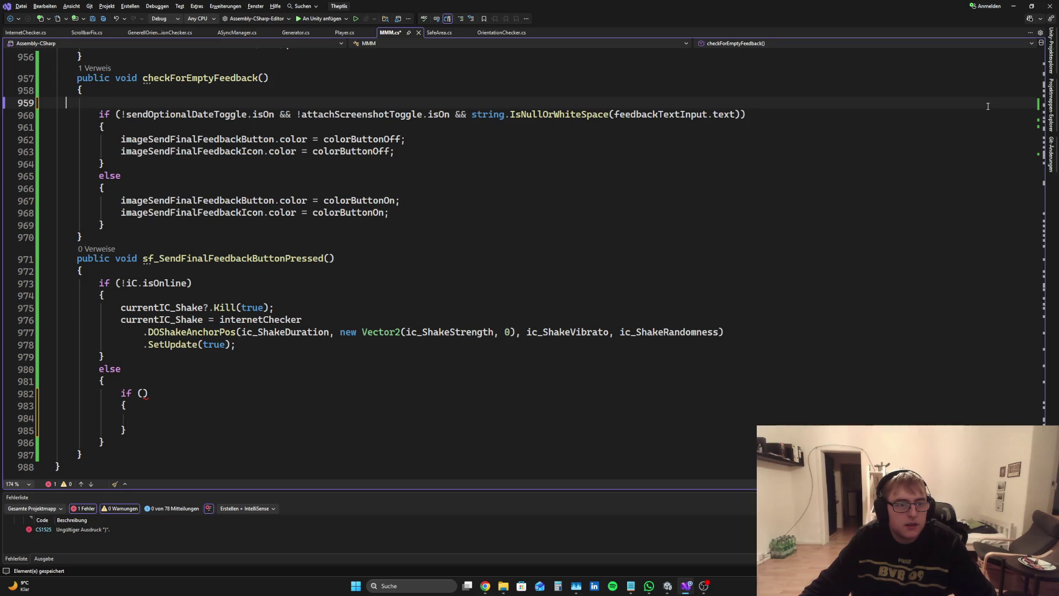
pyautogui.press('BackSpace')
pyautogui.scroll(1, 107, 186)
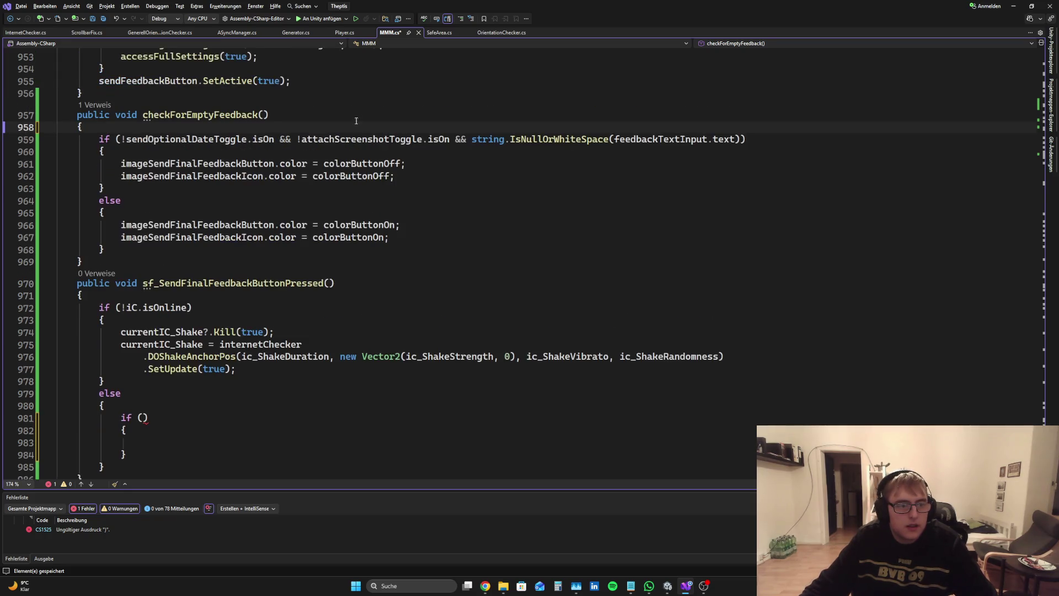
pyautogui.click(105, 187)
pyautogui.scroll(-4, 231, 276)
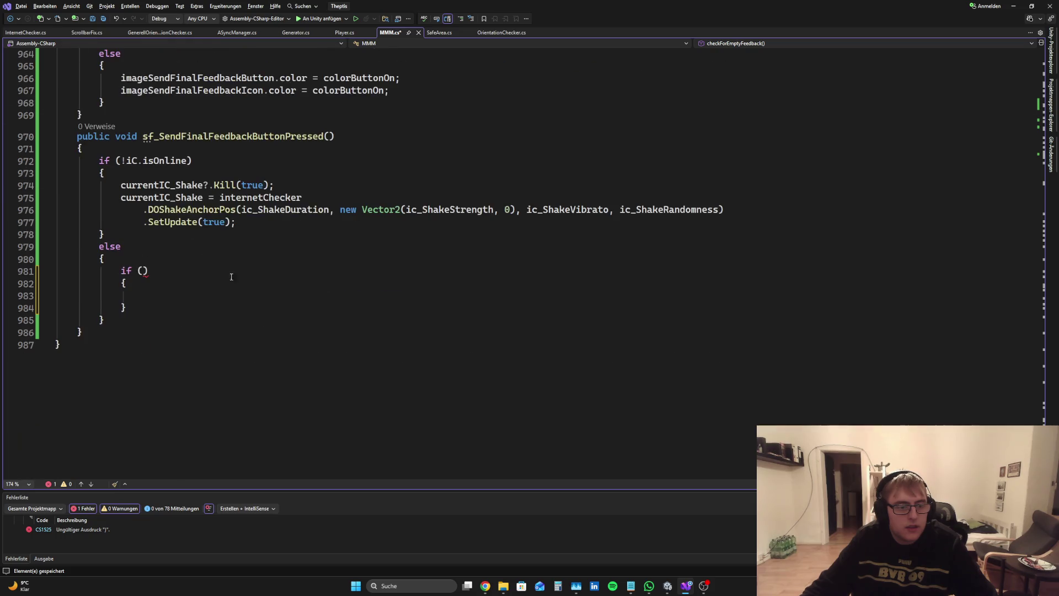
# Check the new if block's braces, then scroll up to MMM.cs's field declarations
pyautogui.click(166, 296)
pyautogui.click(142, 271)
pyautogui.click(146, 295)
pyautogui.click(146, 309)
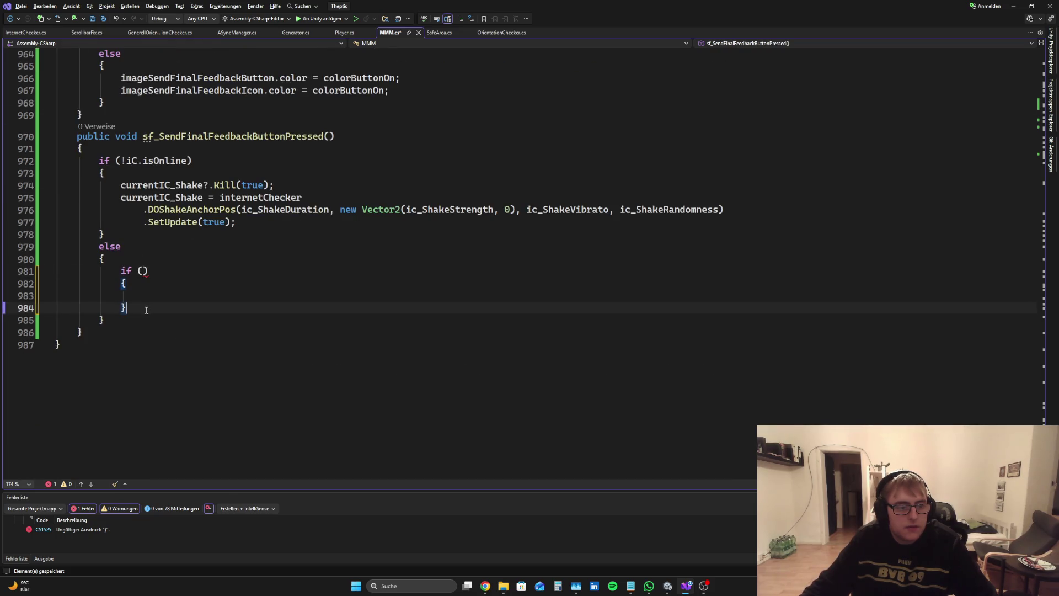
pyautogui.click(142, 271)
pyautogui.scroll(4, 239, 279)
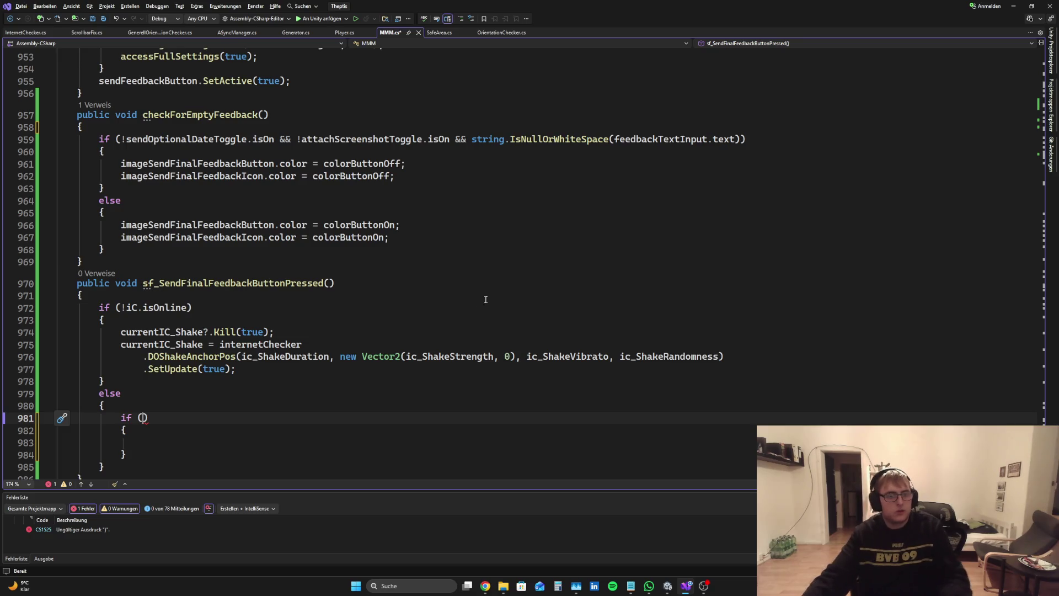
pyautogui.moveTo(1040, 386); pyautogui.dragTo(1020, 46)
pyautogui.scroll(-20, 286, 314)
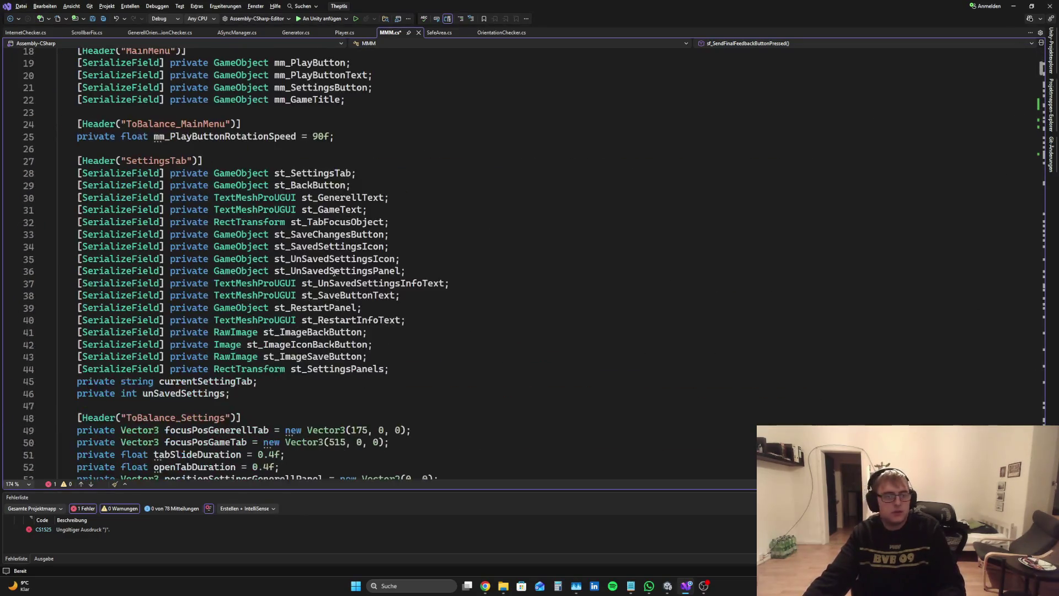
pyautogui.scroll(-6, 286, 314)
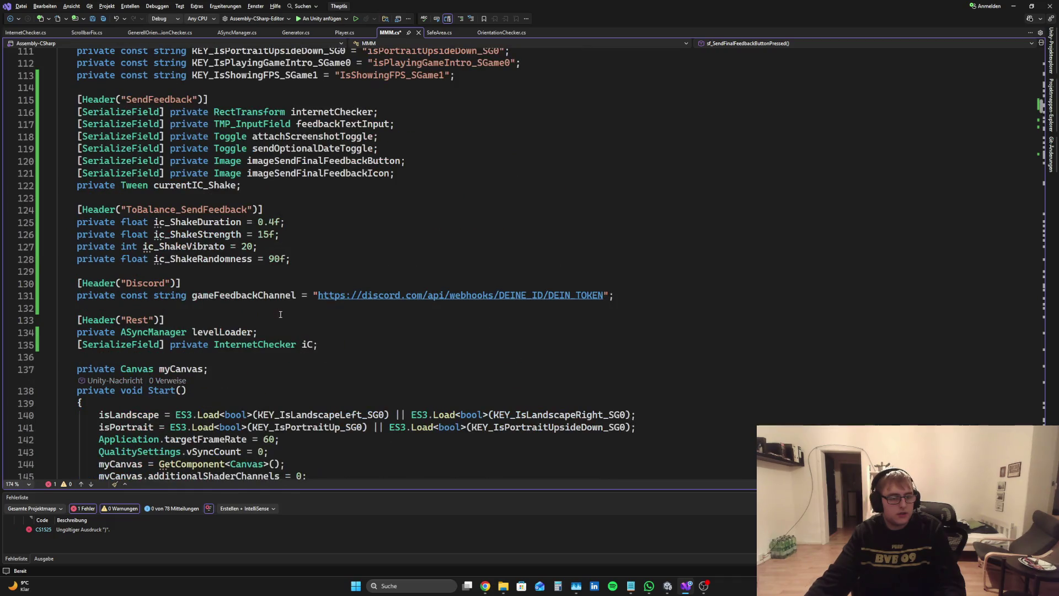
# Declare private bool isEmptyFeedback = true after currentIC_Shake and save MMM.cs
pyautogui.click(322, 262)
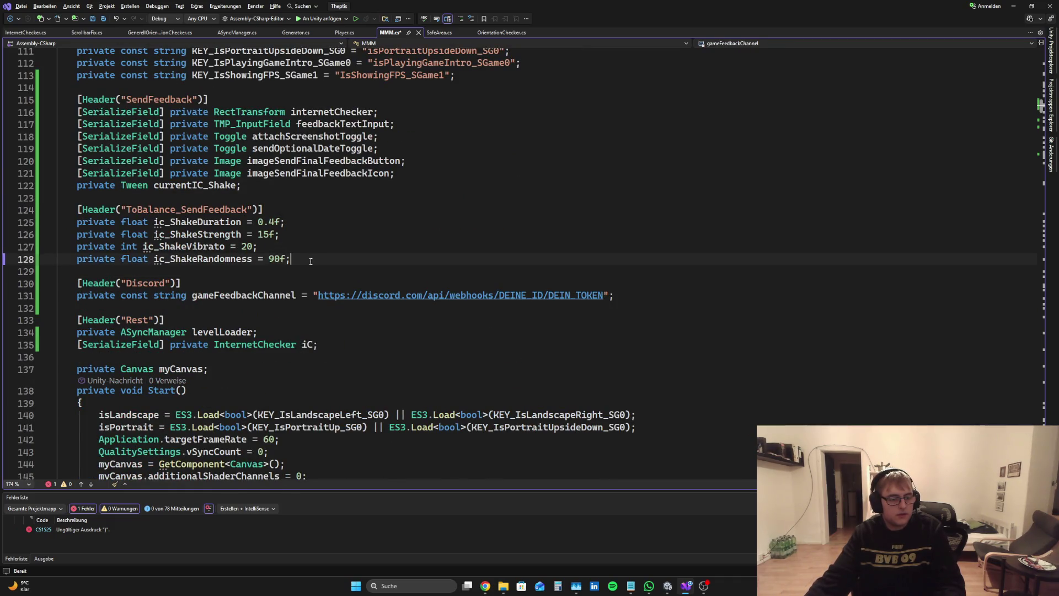
pyautogui.scroll(1, 321, 261)
pyautogui.click(263, 222)
pyautogui.press('Return')
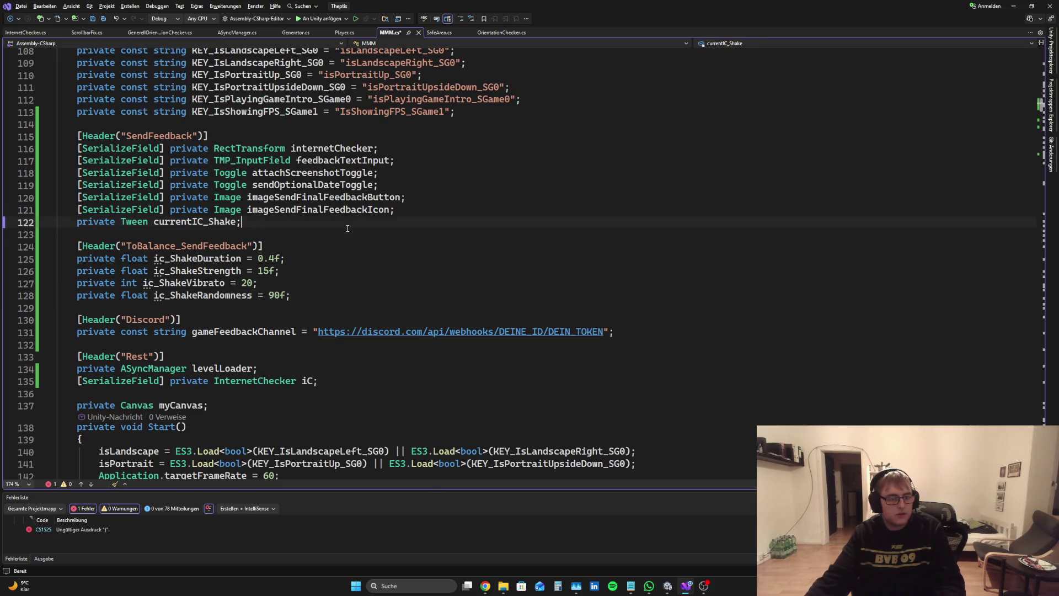
pyautogui.write('private')
pyautogui.press('BackSpace')
pyautogui.press('BackSpace')
pyautogui.press('BackSpace')
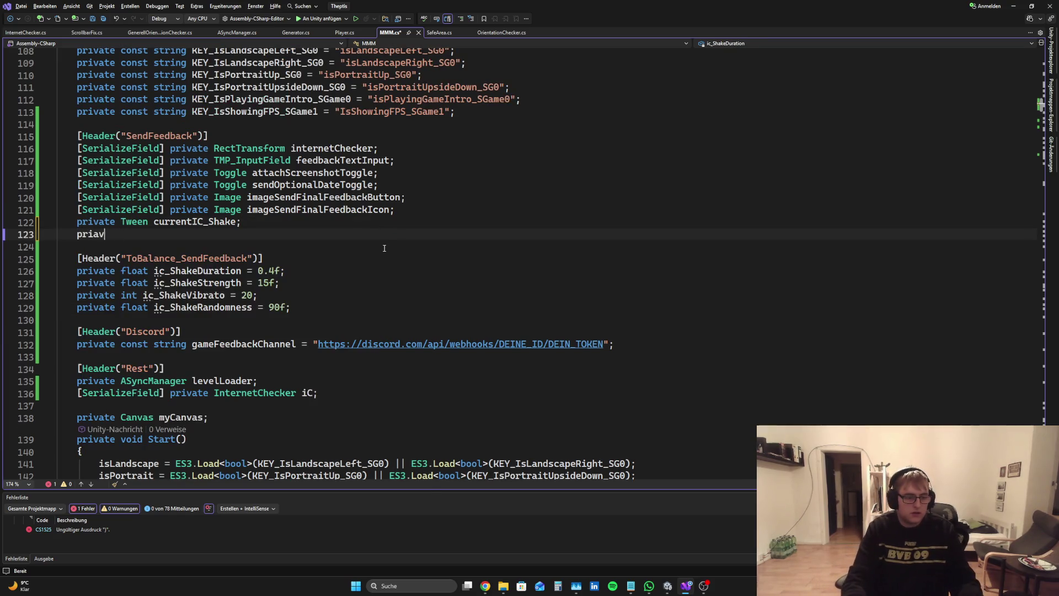
pyautogui.write('vate ')
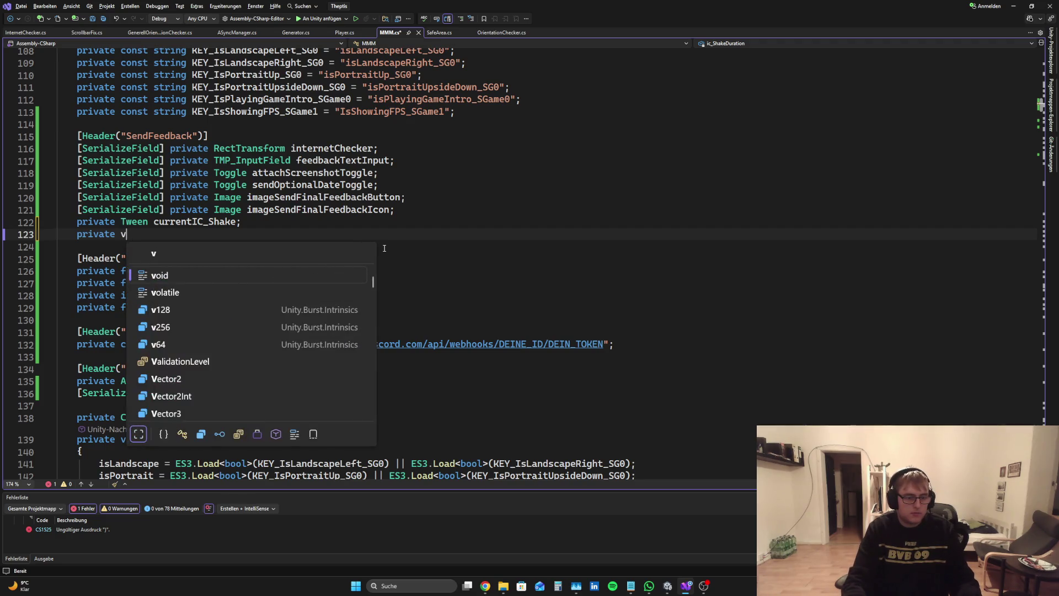
pyautogui.write('bool i')
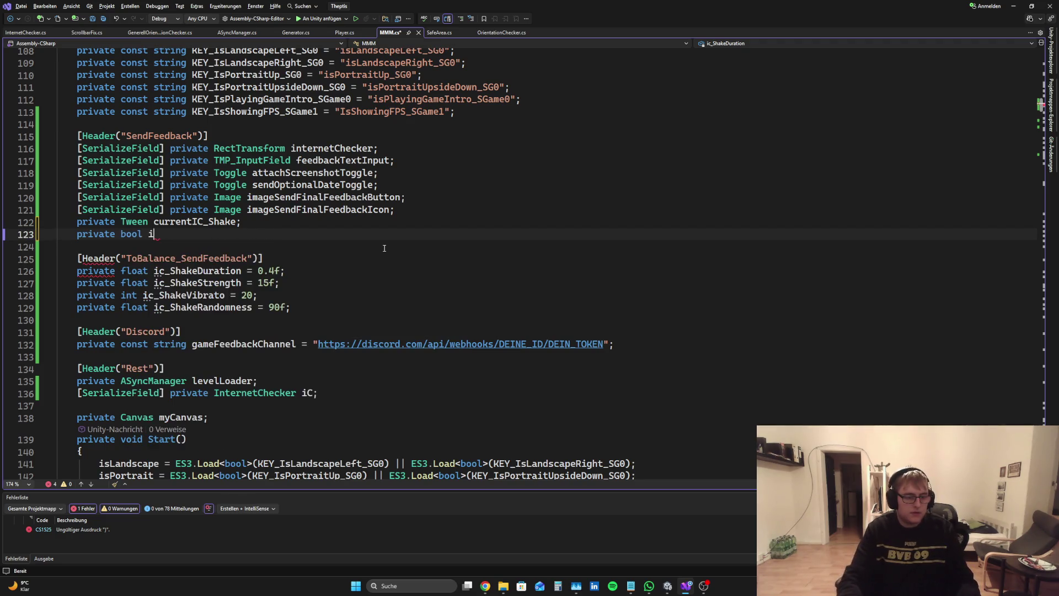
pyautogui.write('sEmptyFee')
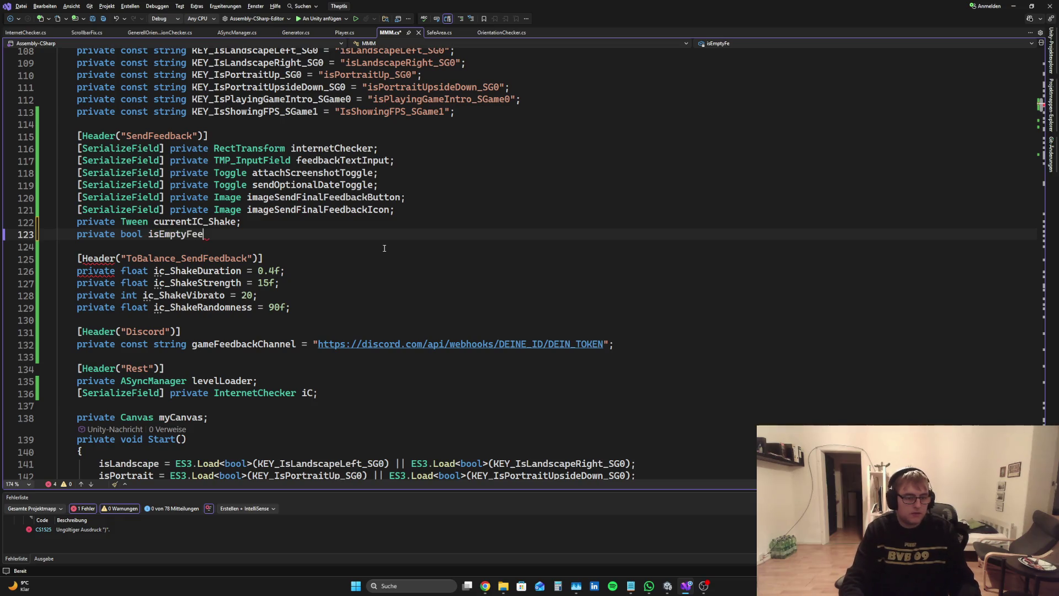
pyautogui.write('dback = false;')
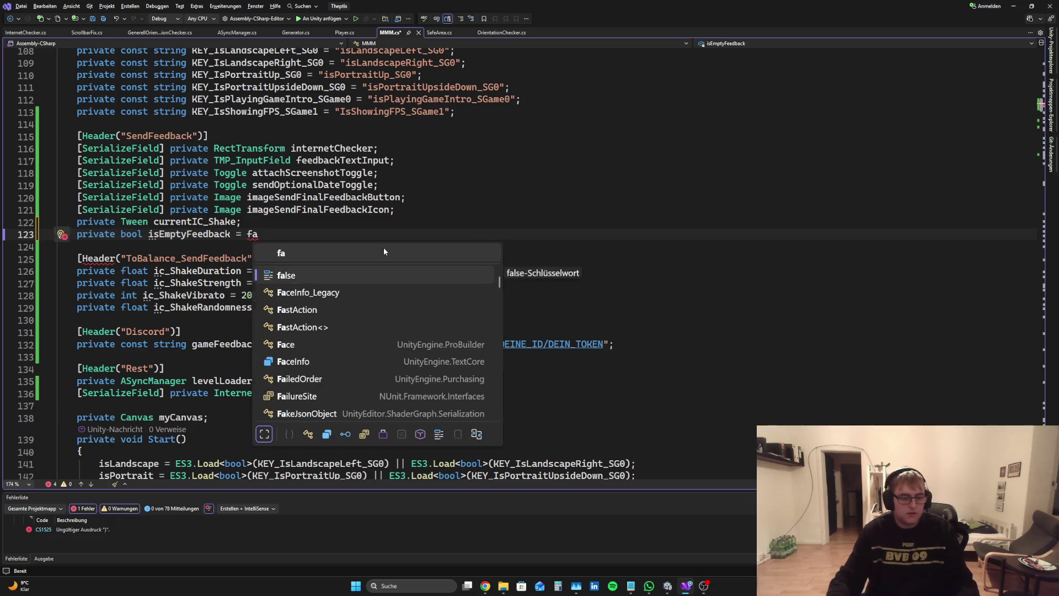
pyautogui.press('BackSpace')
pyautogui.press('BackSpace')
pyautogui.press('BackSpace')
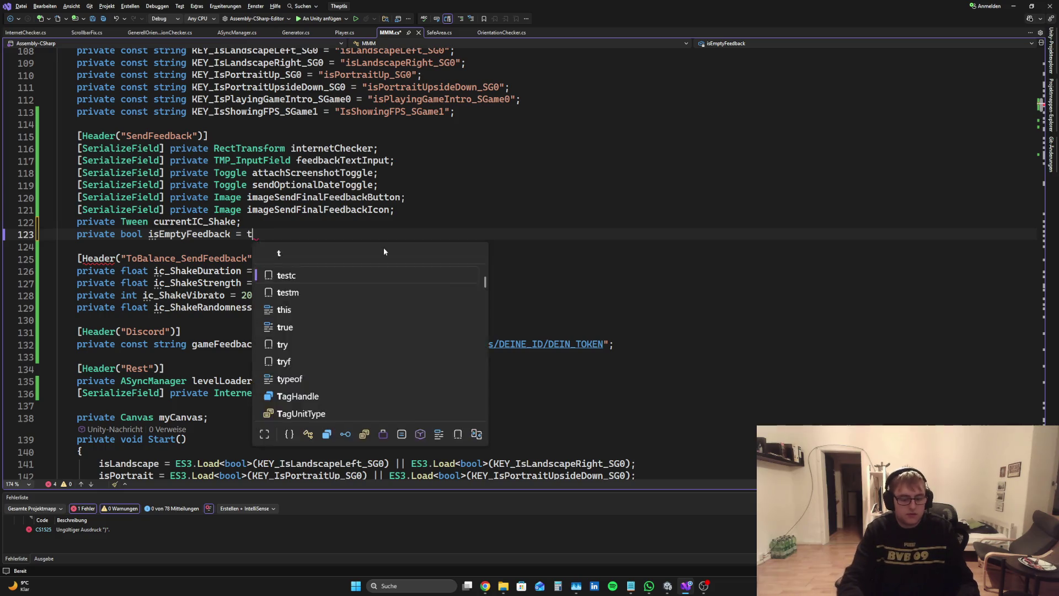
pyautogui.write('tru')
pyautogui.press('Tab')
pyautogui.write(';')
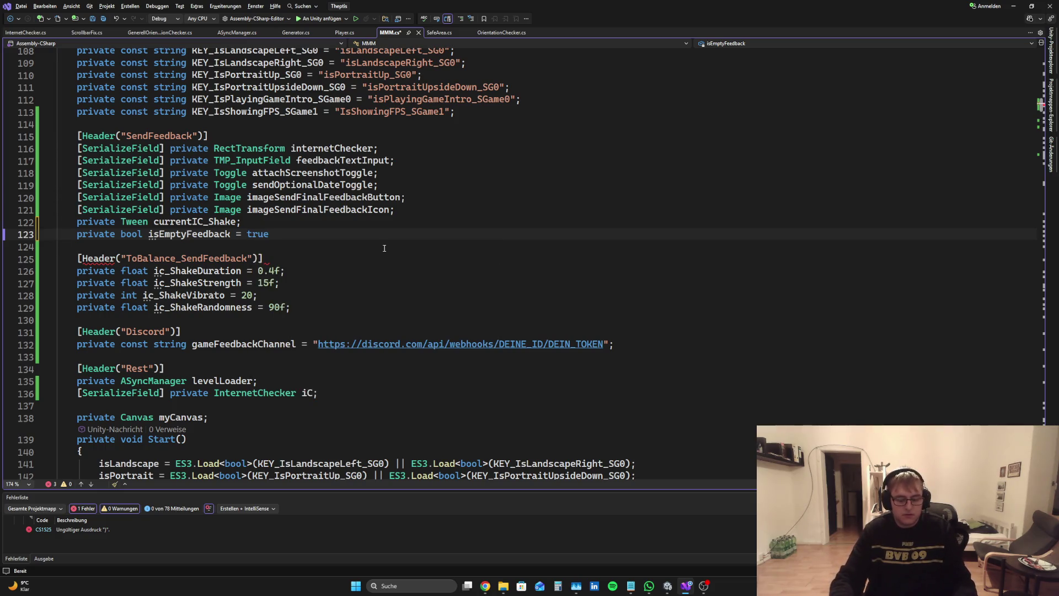
pyautogui.hotkey('ctrl', 's')
pyautogui.moveTo(1044, 111); pyautogui.dragTo(1043, 149)
# Fill the empty if condition with isEmptyFeedback
pyautogui.scroll(-15, 331, 265)
pyautogui.scroll(5, 330, 265)
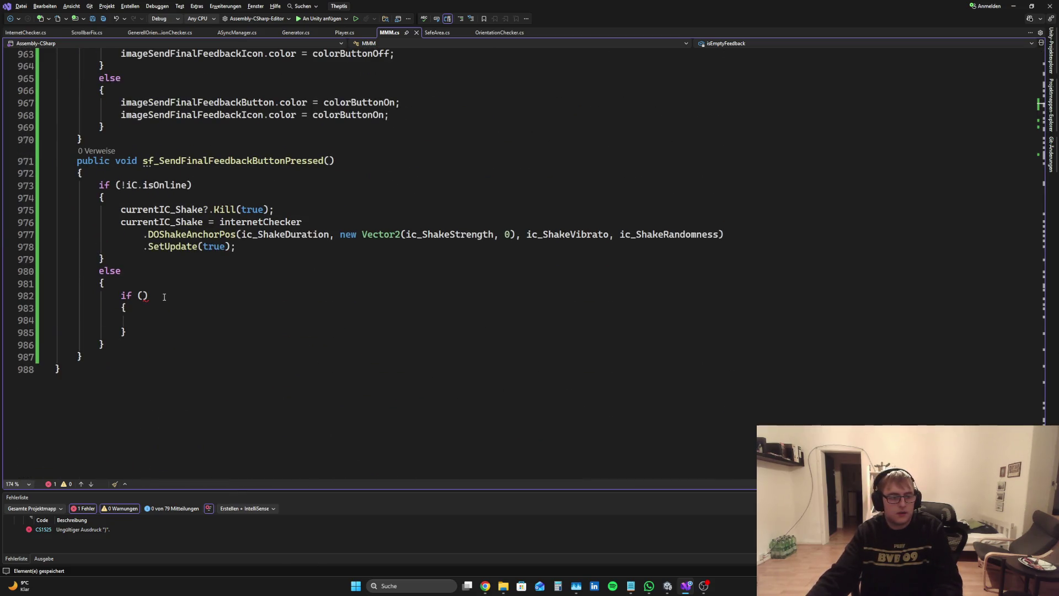
pyautogui.click(143, 296)
pyautogui.write('isEm')
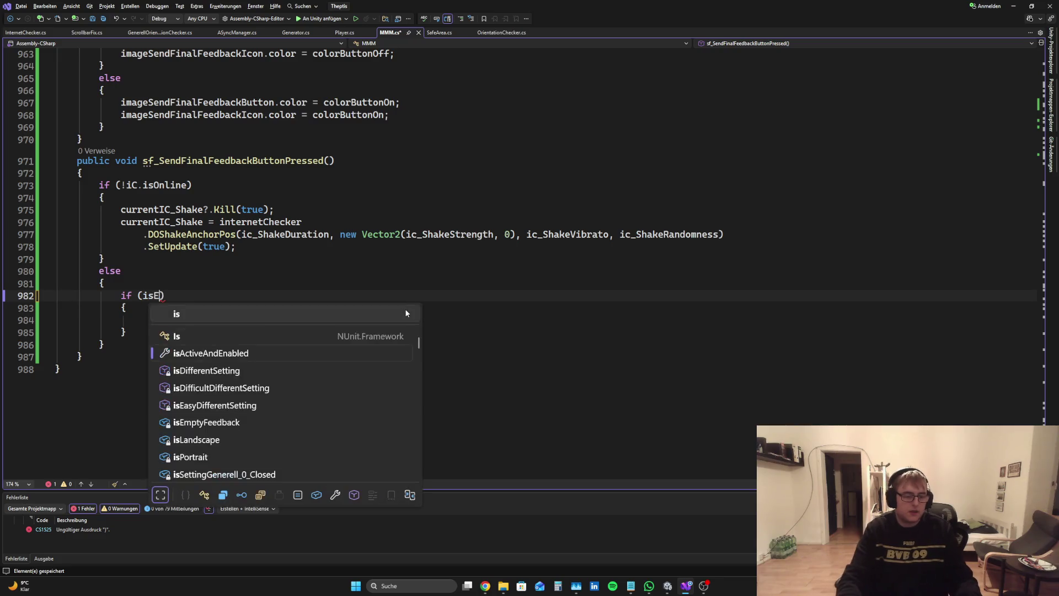
pyautogui.press('Tab')
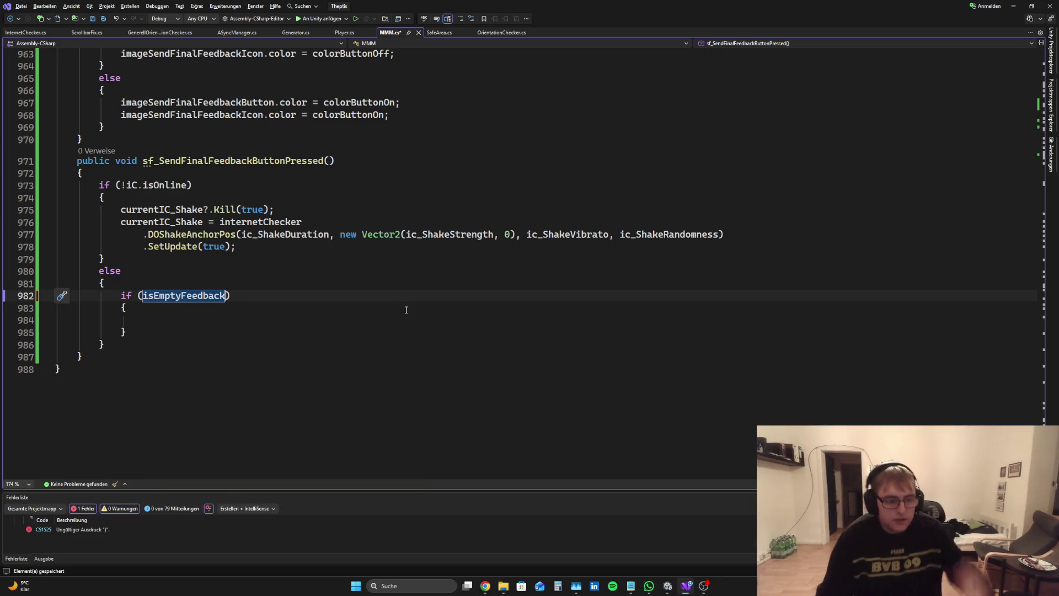
pyautogui.write('.')
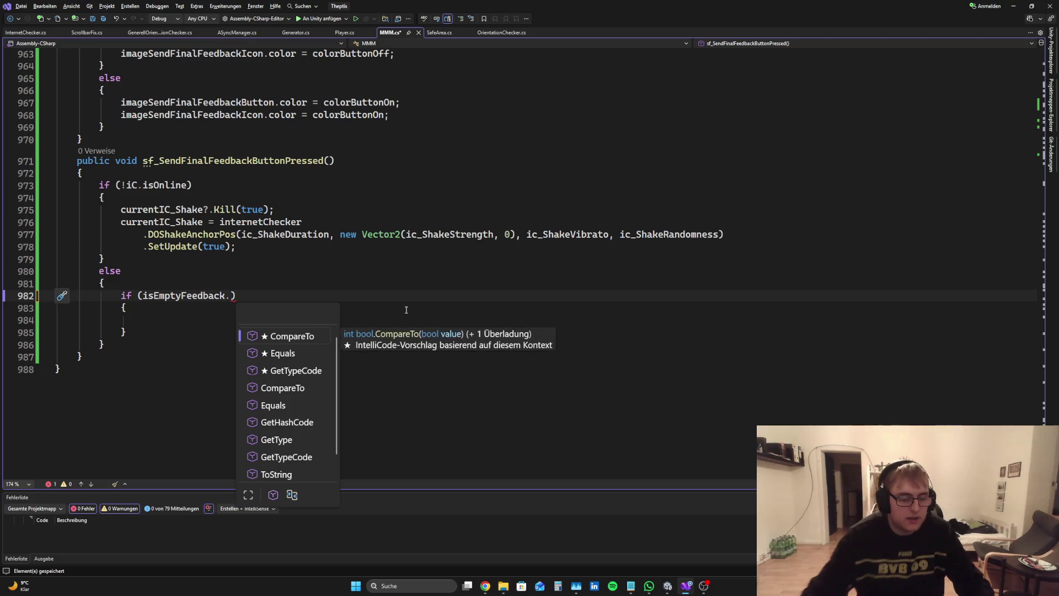
pyautogui.press('BackSpace')
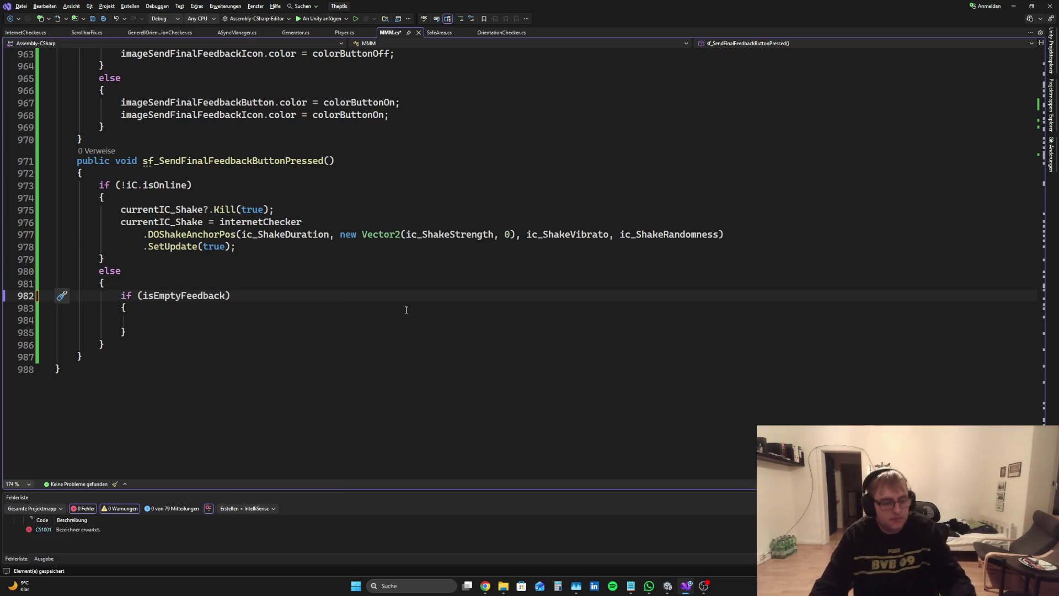
# Add an empty else { } block after the if (isEmptyFeedback) block
pyautogui.click(405, 310)
pyautogui.press('Down')
pyautogui.press('Down')
pyautogui.write('els')
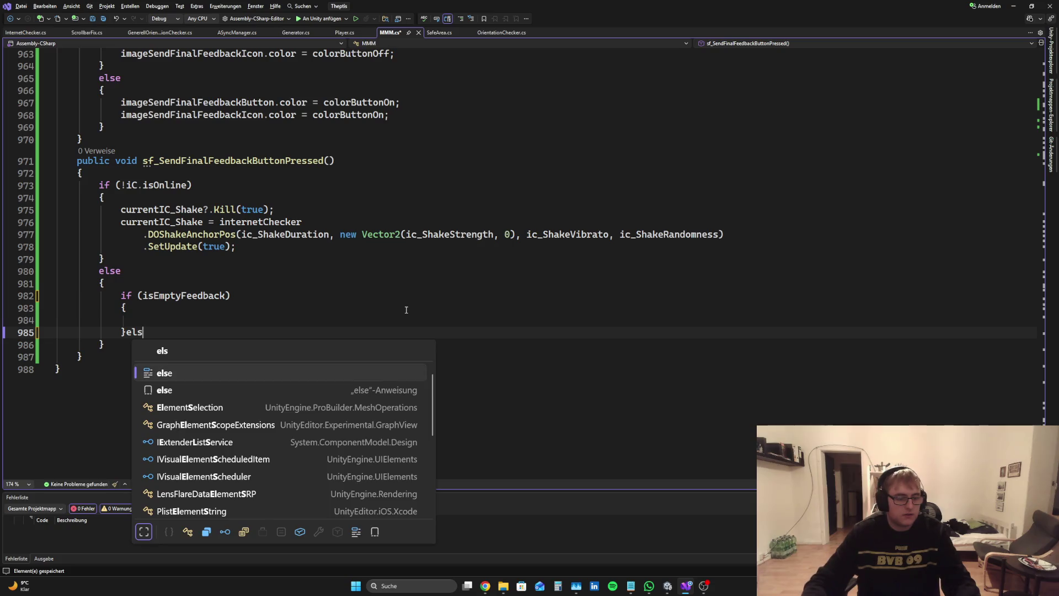
pyautogui.write('e {')
pyautogui.press('Return')
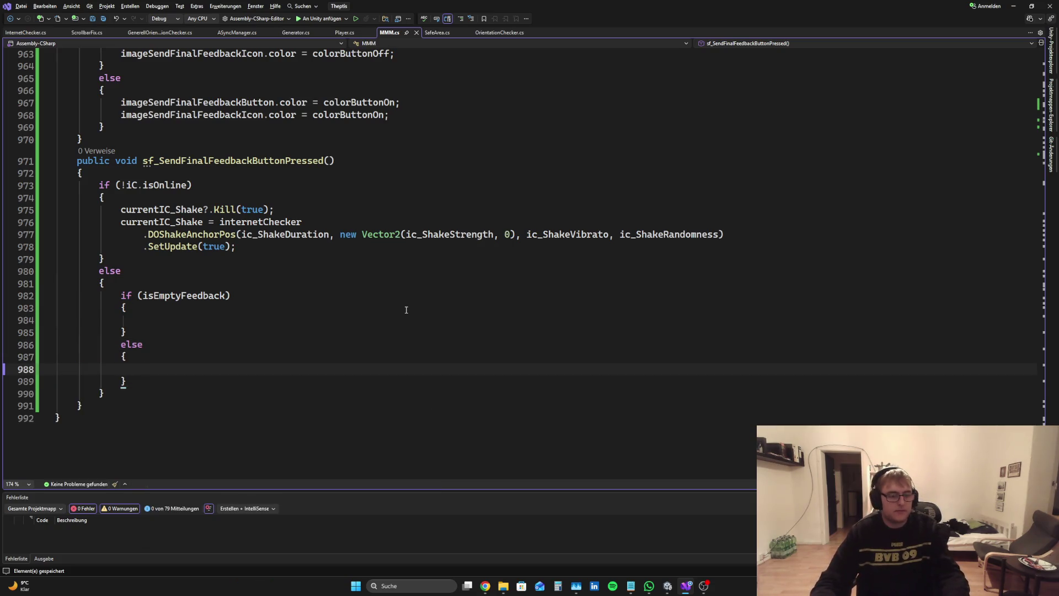
pyautogui.scroll(-3, 446, 274)
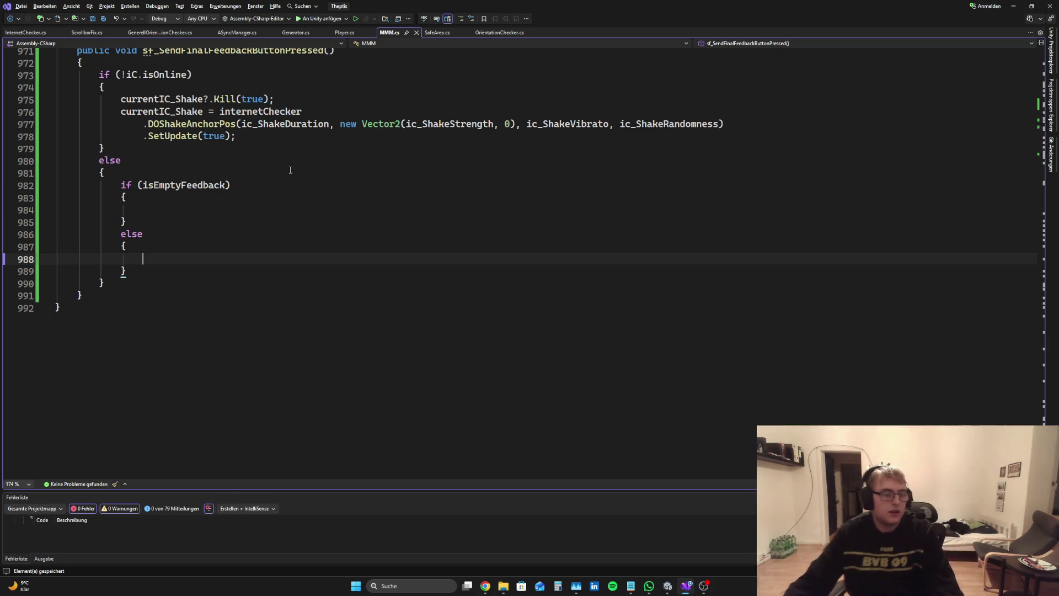
pyautogui.click(143, 186)
# Change the check to if (!isEmptyFeedback), delete the empty else block, and save MMM.cs
pyautogui.write('!')
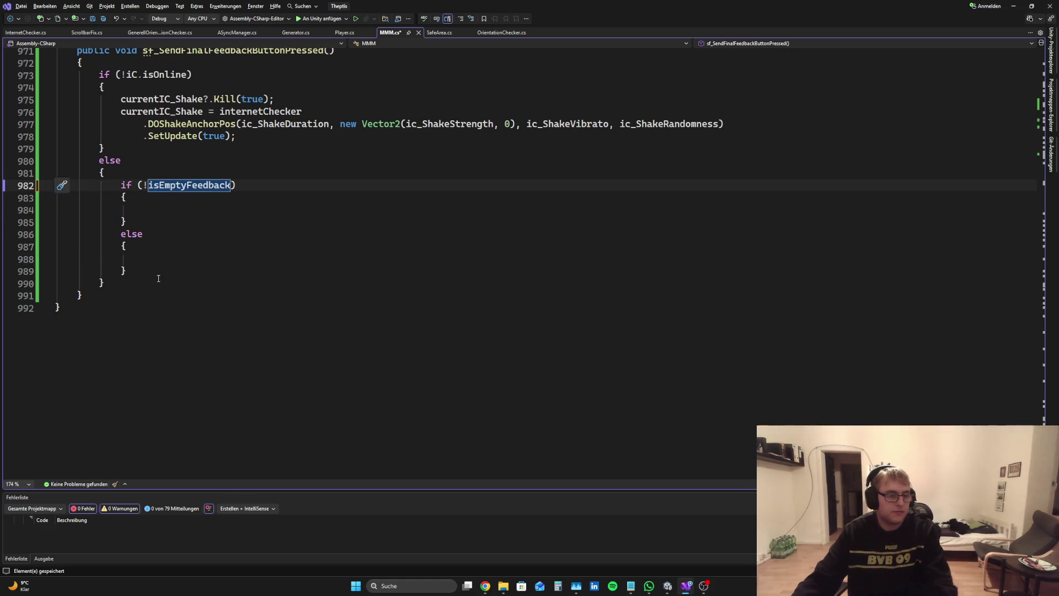
pyautogui.moveTo(133, 271); pyautogui.dragTo(165, 221)
pyautogui.press('Delete')
pyautogui.hotkey('ctrl', 's')
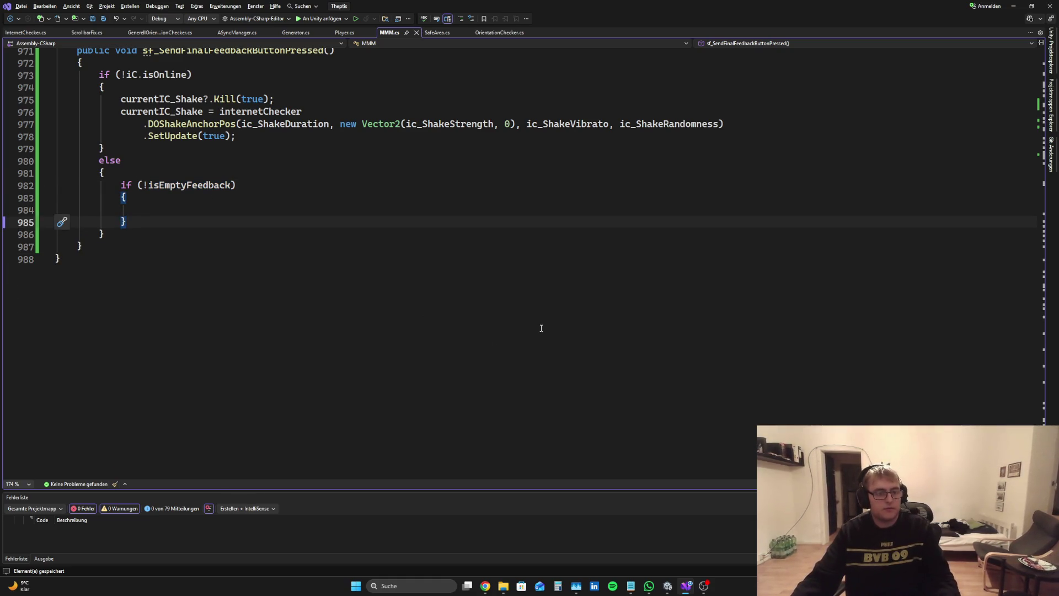
# Scroll up to checkForEmptyFeedback() and place the cursor on its if line
pyautogui.scroll(20, 860, 320)
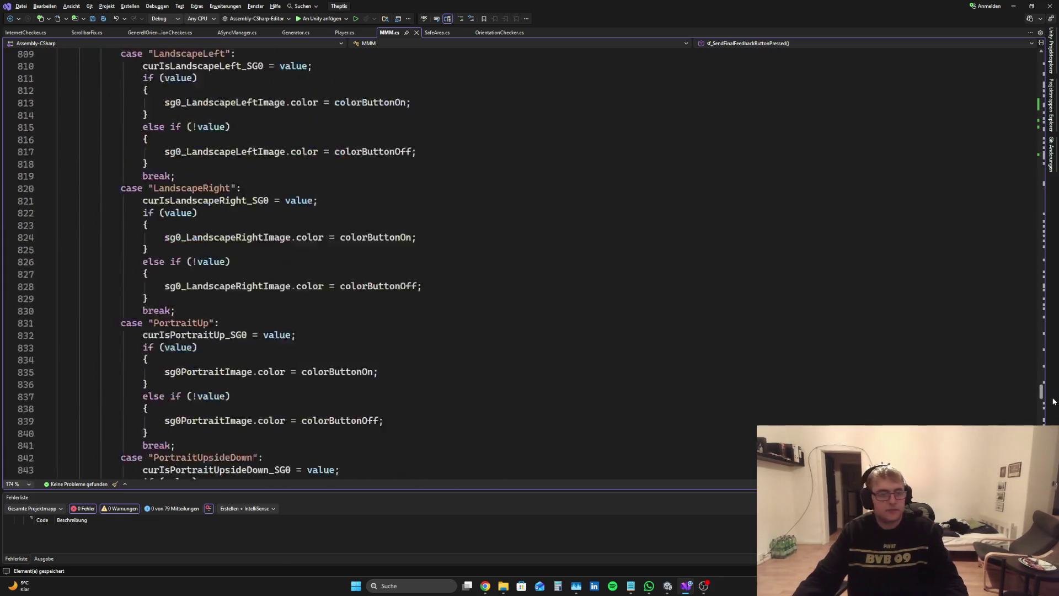
pyautogui.scroll(-20, 860, 320)
pyautogui.scroll(-10, 1021, 53)
pyautogui.scroll(20, 1022, 53)
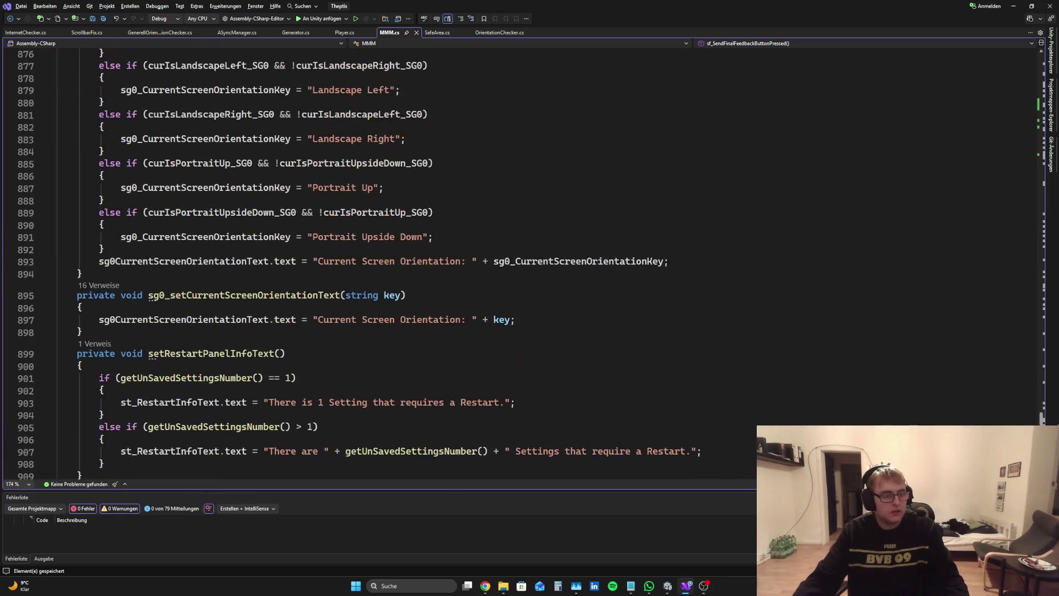
pyautogui.scroll(-20, 431, 267)
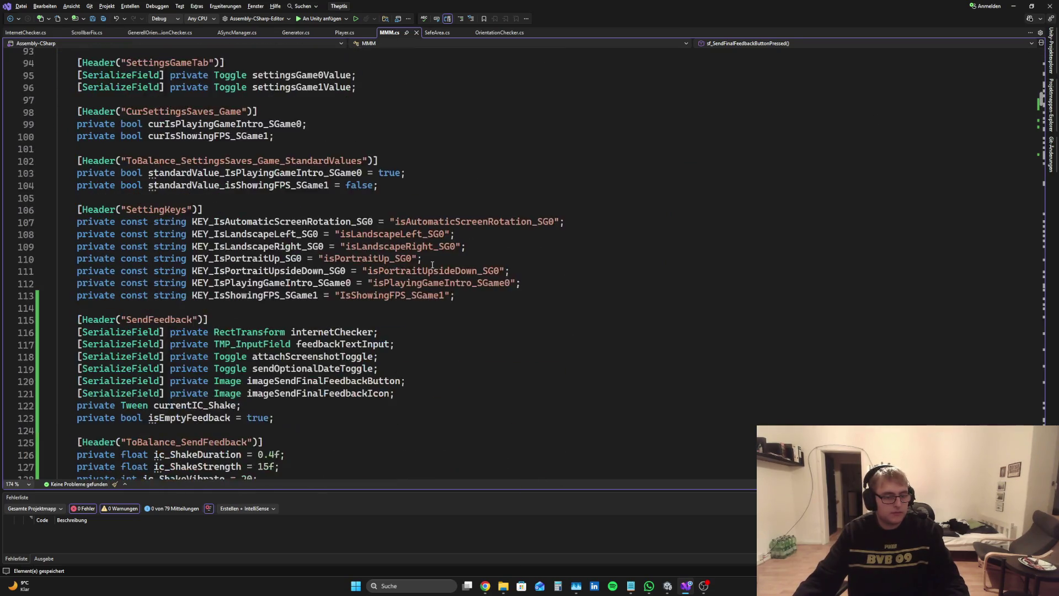
pyautogui.scroll(6, 430, 266)
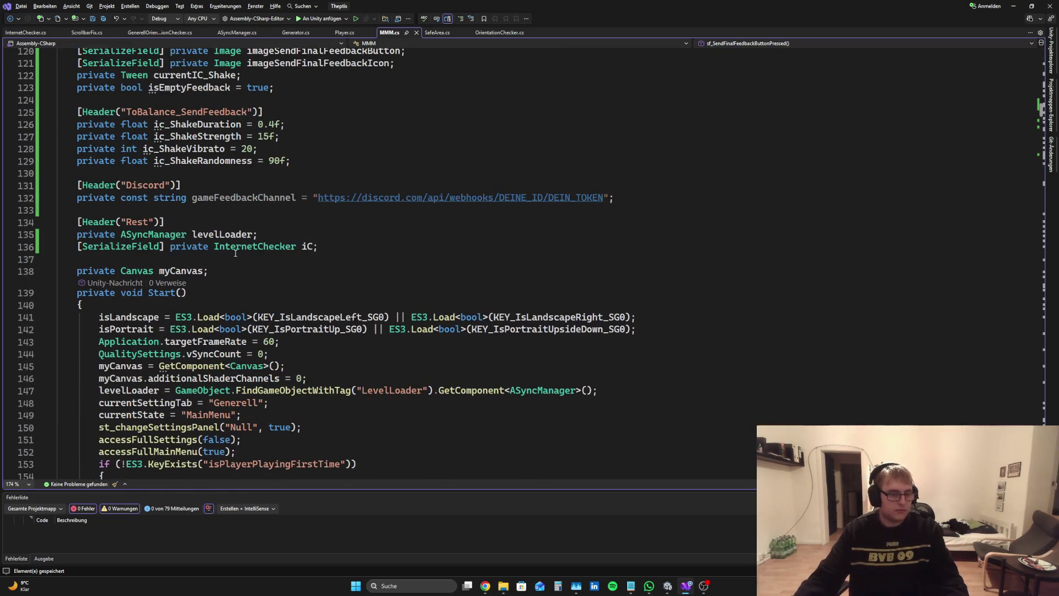
pyautogui.scroll(4, 364, 335)
pyautogui.scroll(-10, 251, 283)
pyautogui.scroll(-16, 250, 284)
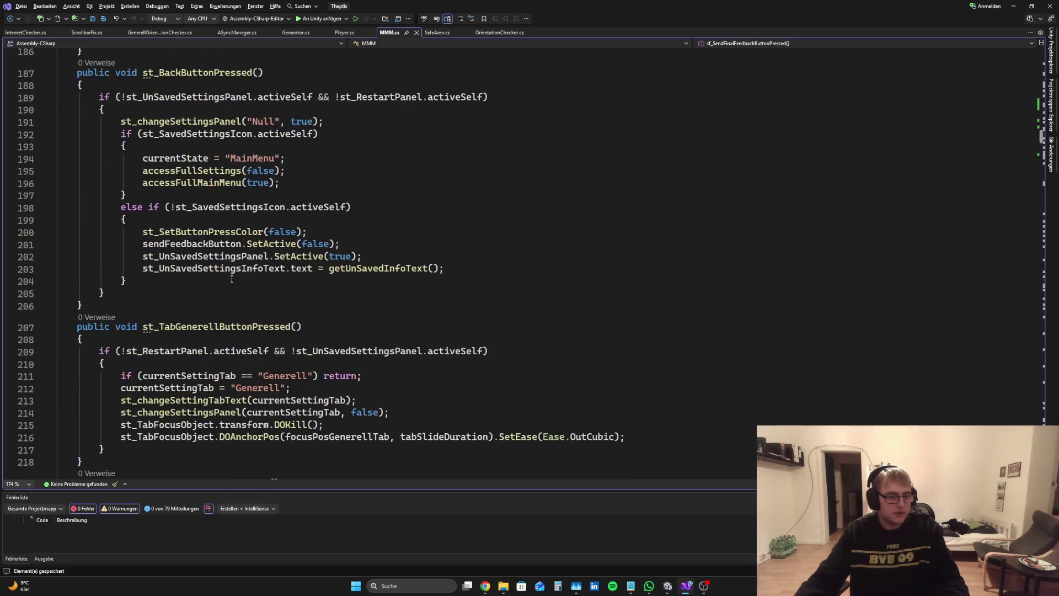
pyautogui.click(1042, 142)
pyautogui.scroll(3, 284, 307)
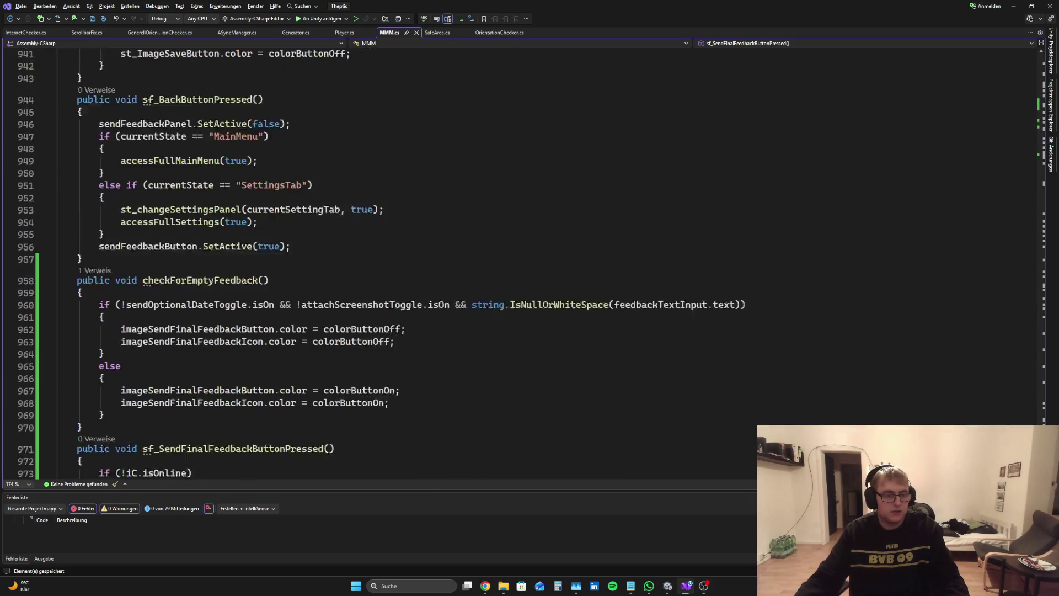
pyautogui.scroll(-1, 285, 307)
pyautogui.click(100, 243)
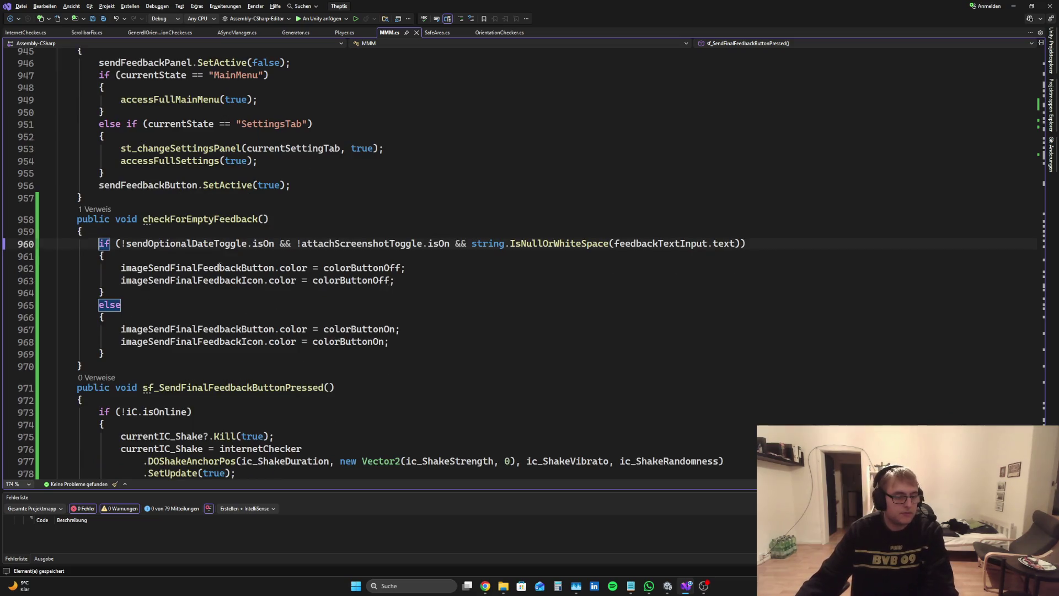
# Add isEmptyFeedback = true; after the button-off colour lines in checkForEmptyFeedback
pyautogui.click(433, 282)
pyautogui.press('Return')
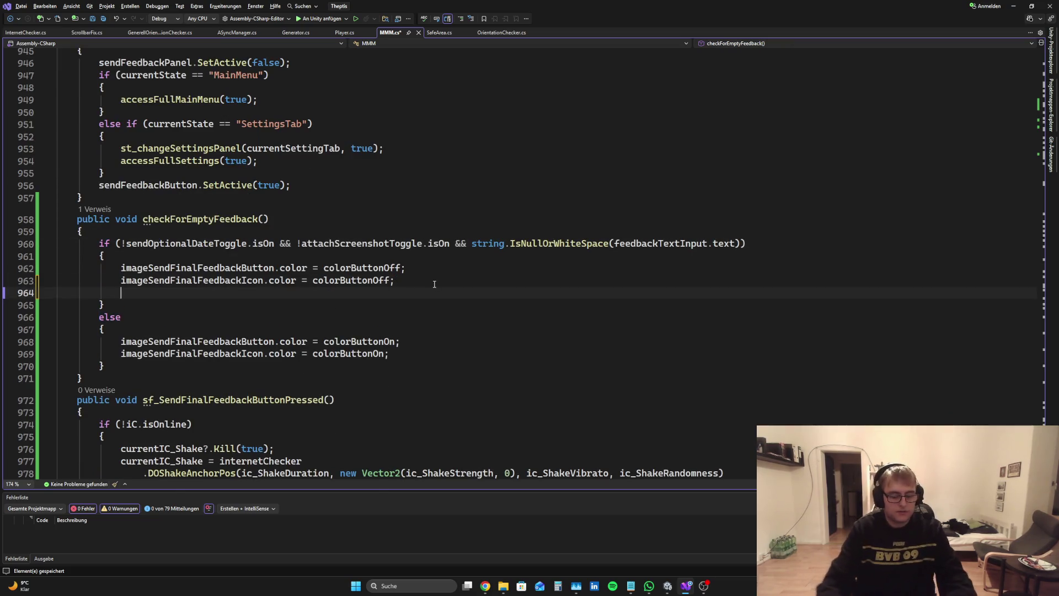
pyautogui.write('isEmptyFeedback')
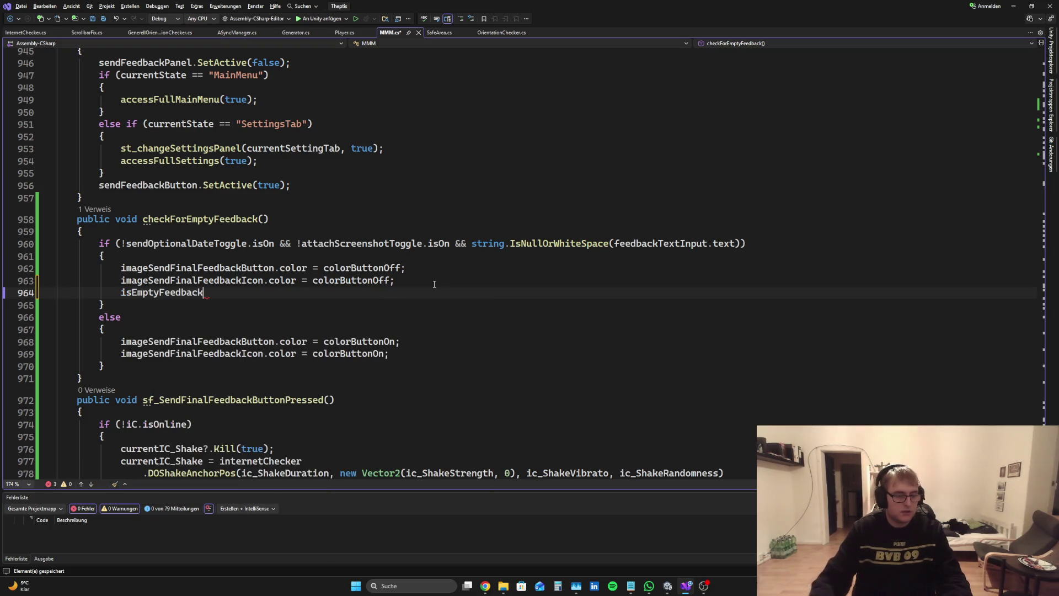
pyautogui.write(' = f')
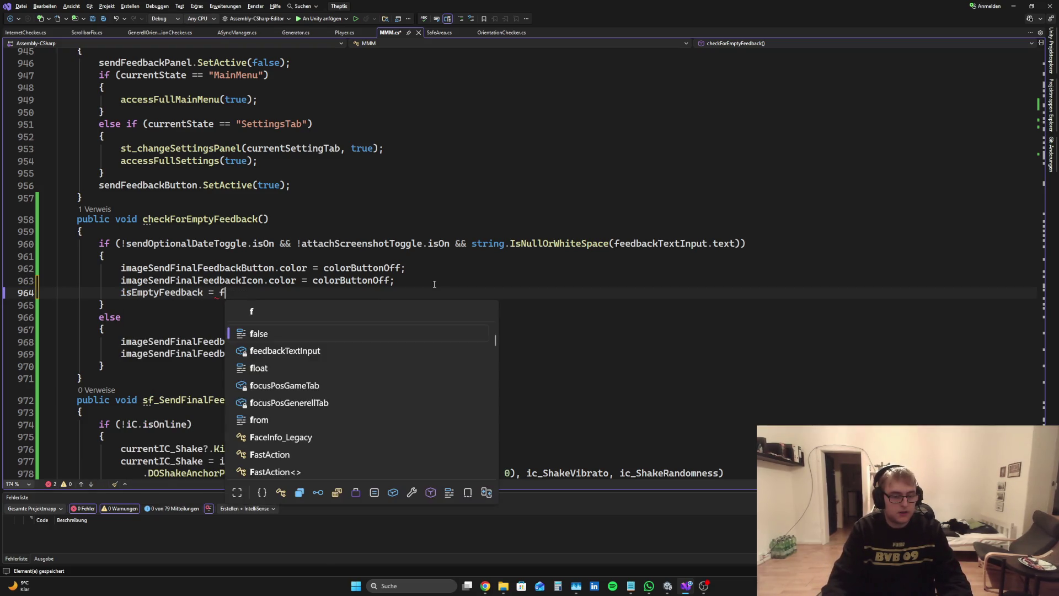
pyautogui.press('BackSpace')
pyautogui.write('true')
pyautogui.press('Escape')
pyautogui.press('Down')
pyautogui.press('Down')
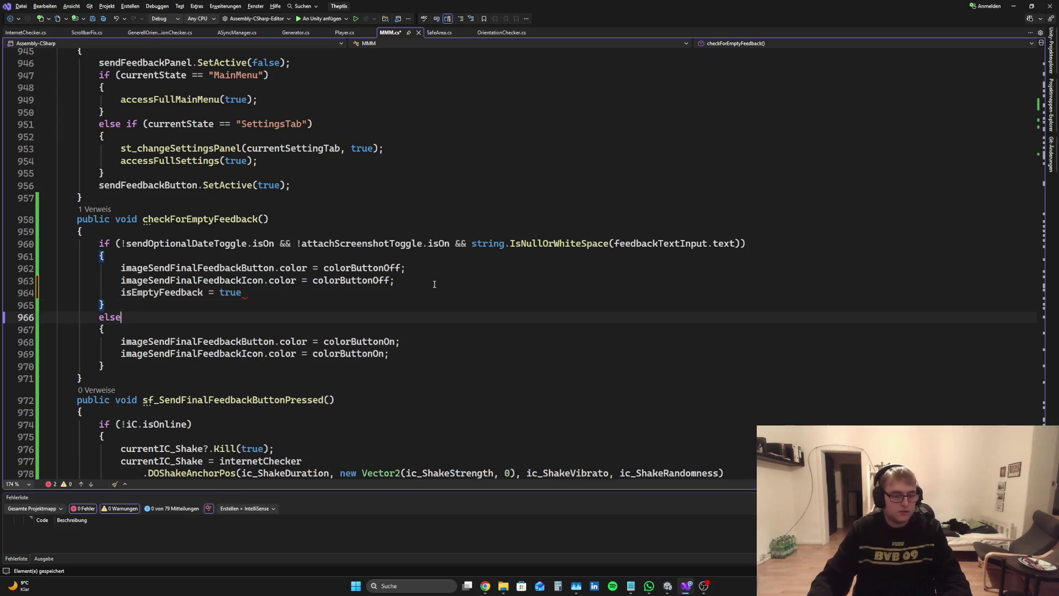
pyautogui.press('Up')
pyautogui.press('Up')
pyautogui.write(';')
# Add isEmptyFeedback = false; after the button-on colour lines in the else branch
pyautogui.click(413, 356)
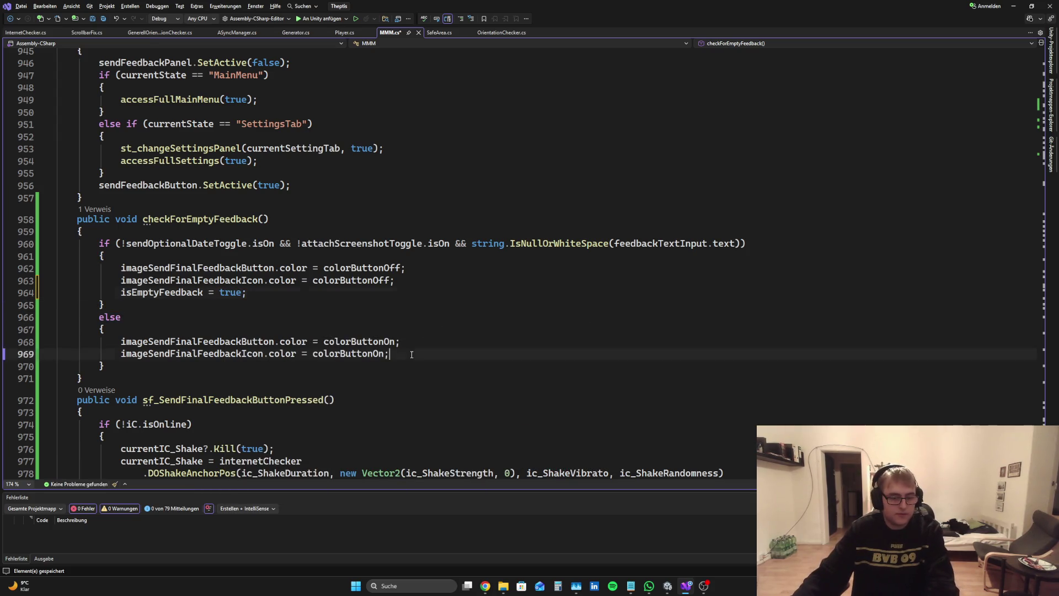
pyautogui.press('Return')
pyautogui.write('is')
pyautogui.write(' = false;')
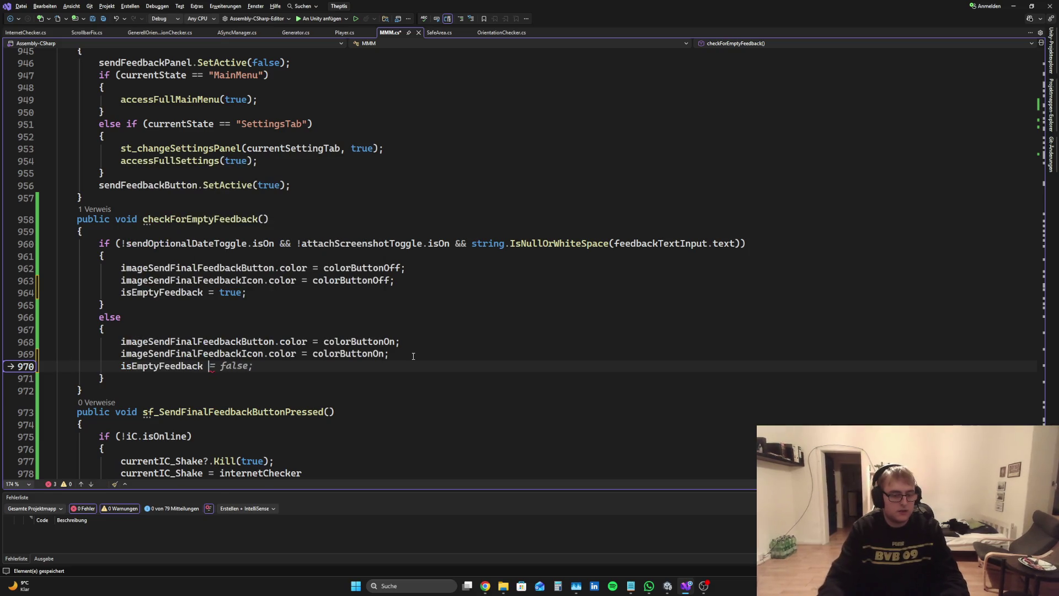
pyautogui.scroll(-8, 410, 314)
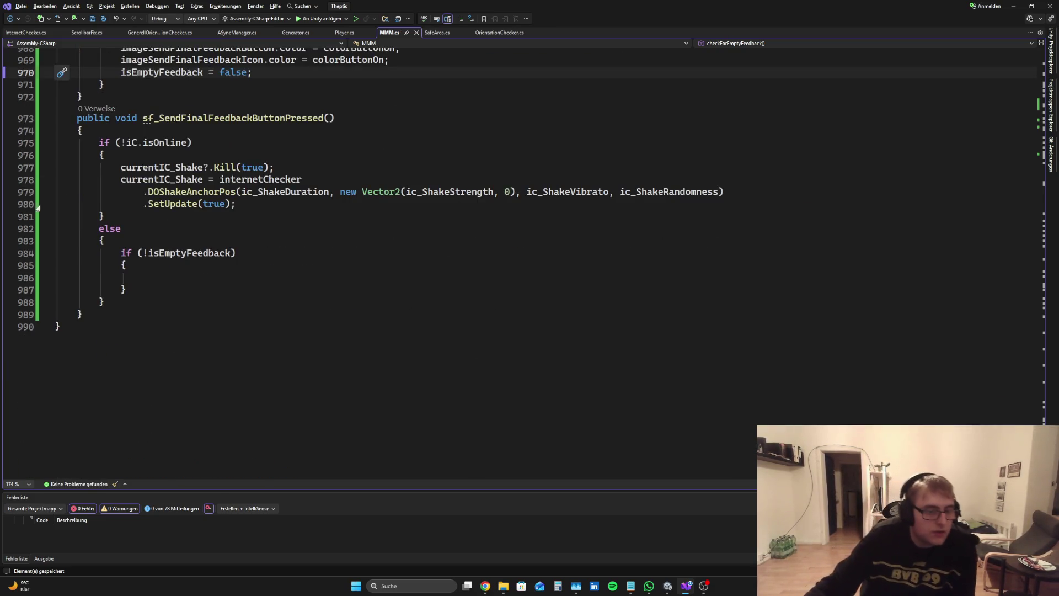
# Return the cursor to the empty if (!isEmptyFeedback) block, then switch to the Unity editor
pyautogui.click(157, 277)
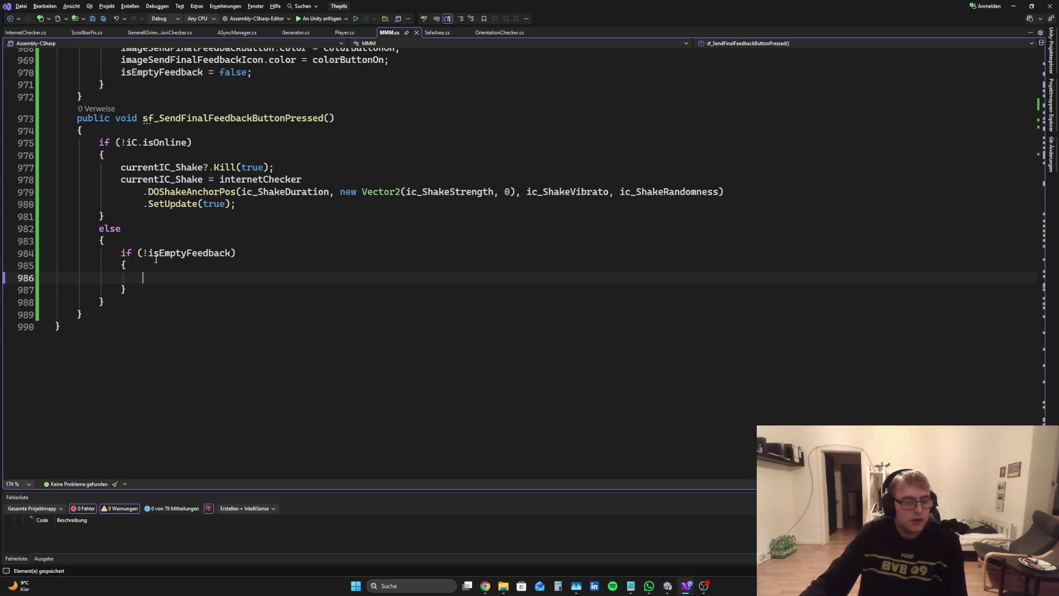
pyautogui.press('Up')
pyautogui.press('Up')
pyautogui.click(321, 276)
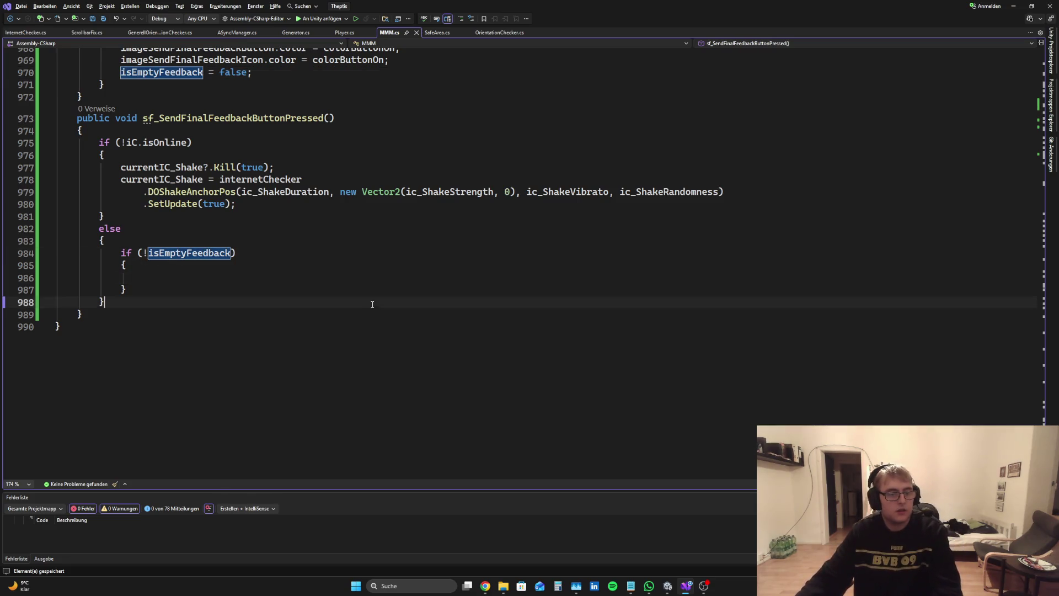
pyautogui.scroll(4, 354, 158)
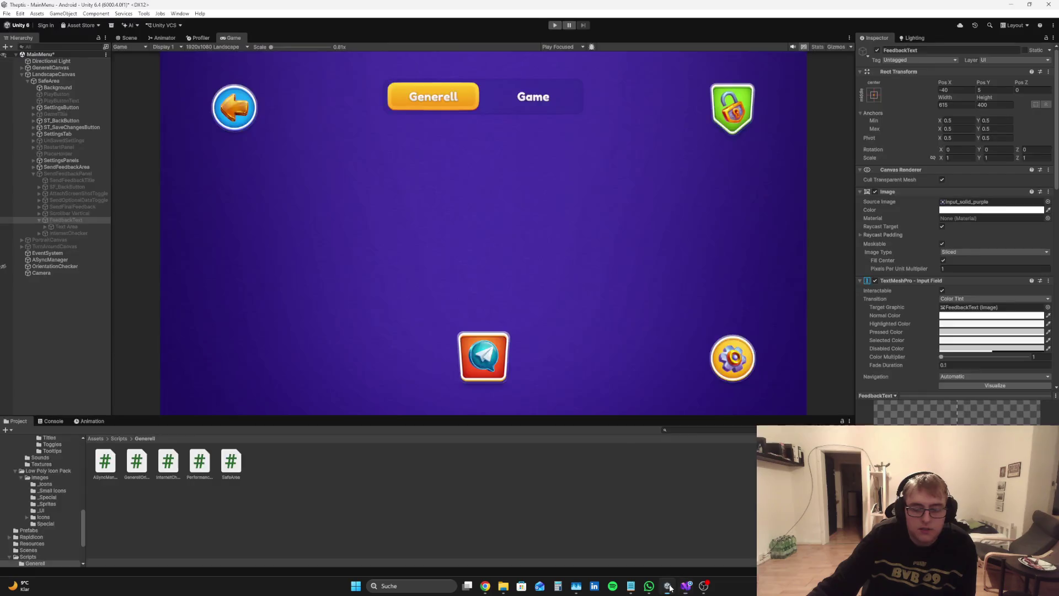
pyautogui.click(668, 587)
# Read Fix 2 in Perplexity, then scroll FeedbackText's Inspector to Control Settings in Unity
pyautogui.click(491, 586)
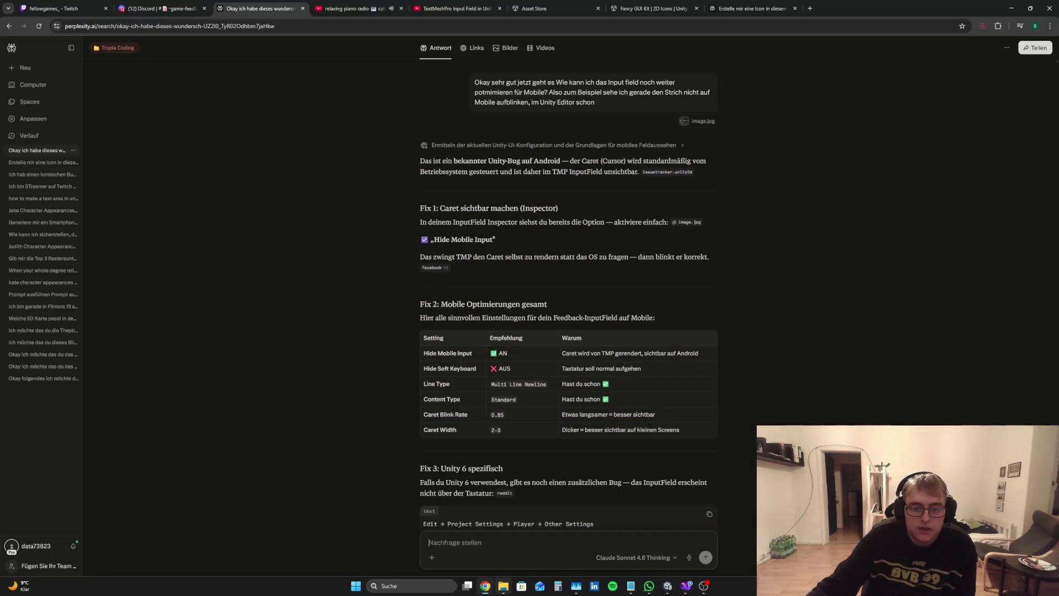
pyautogui.scroll(-3, 712, 405)
pyautogui.scroll(1, 738, 425)
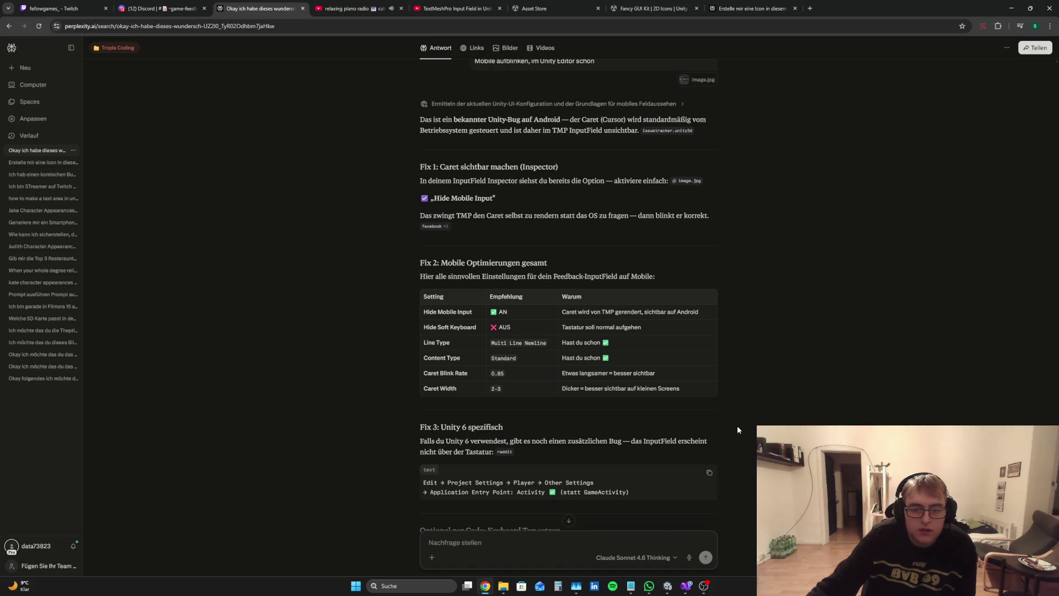
pyautogui.click(668, 591)
pyautogui.scroll(-10, 1006, 343)
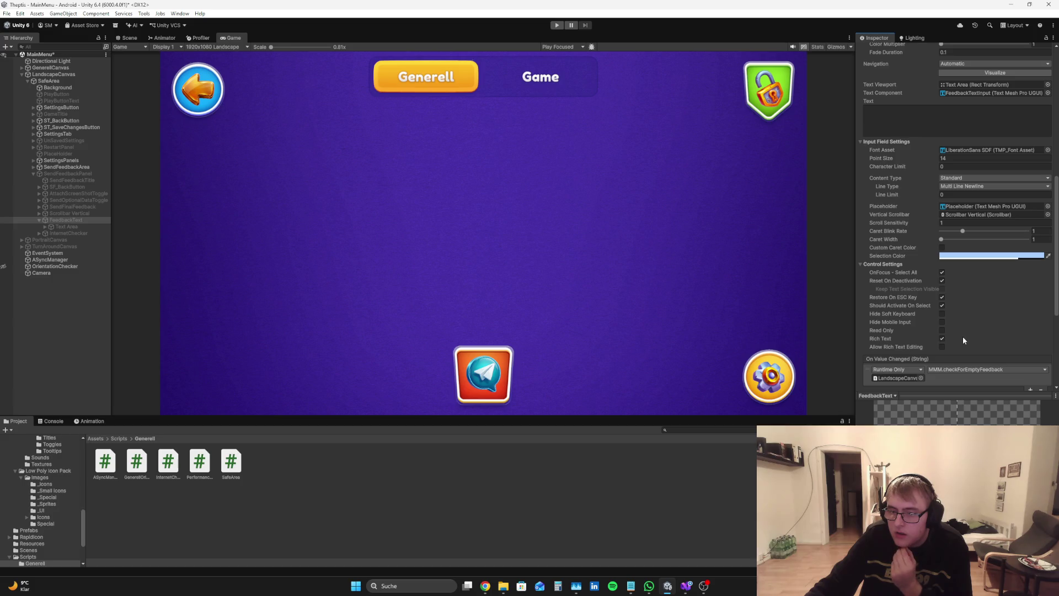
# Enable Hide Mobile Input on FeedbackText and lower its Caret Blink Rate to about 0.85
pyautogui.scroll(8, 951, 337)
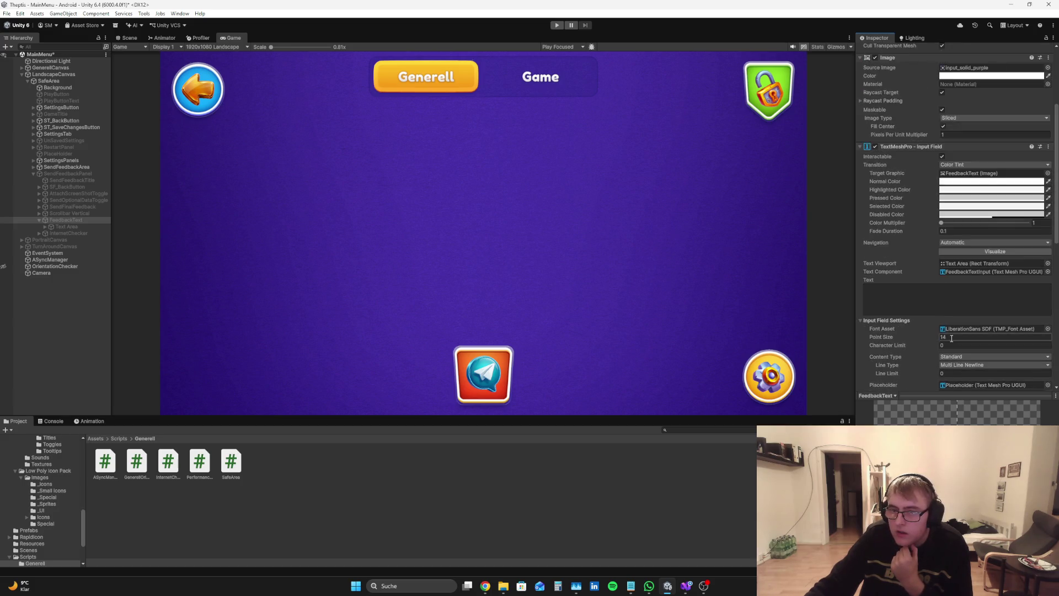
pyautogui.scroll(-5, 951, 339)
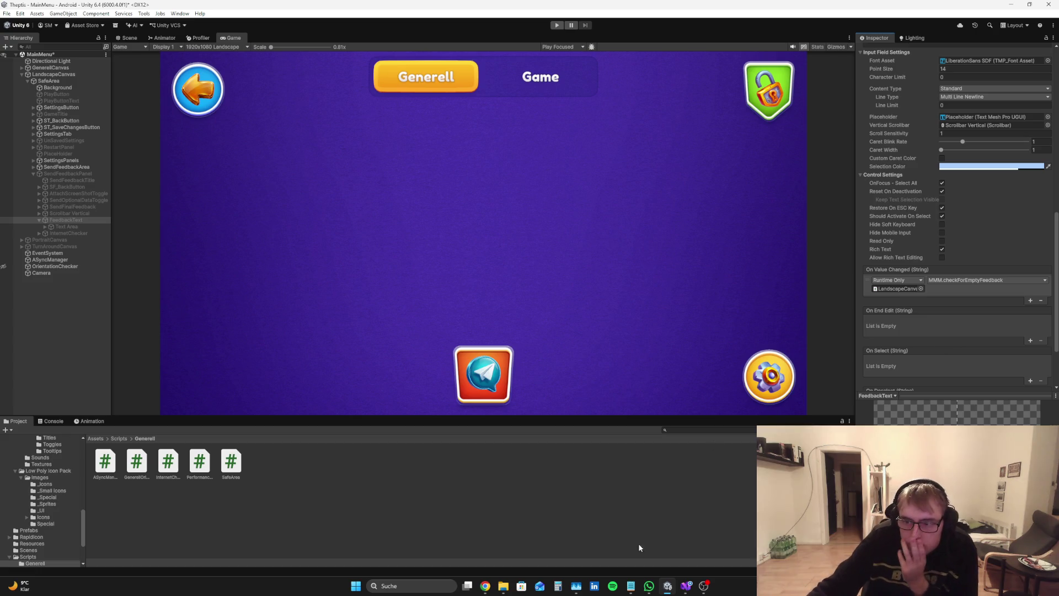
pyautogui.moveTo(481, 592)
pyautogui.click(490, 552)
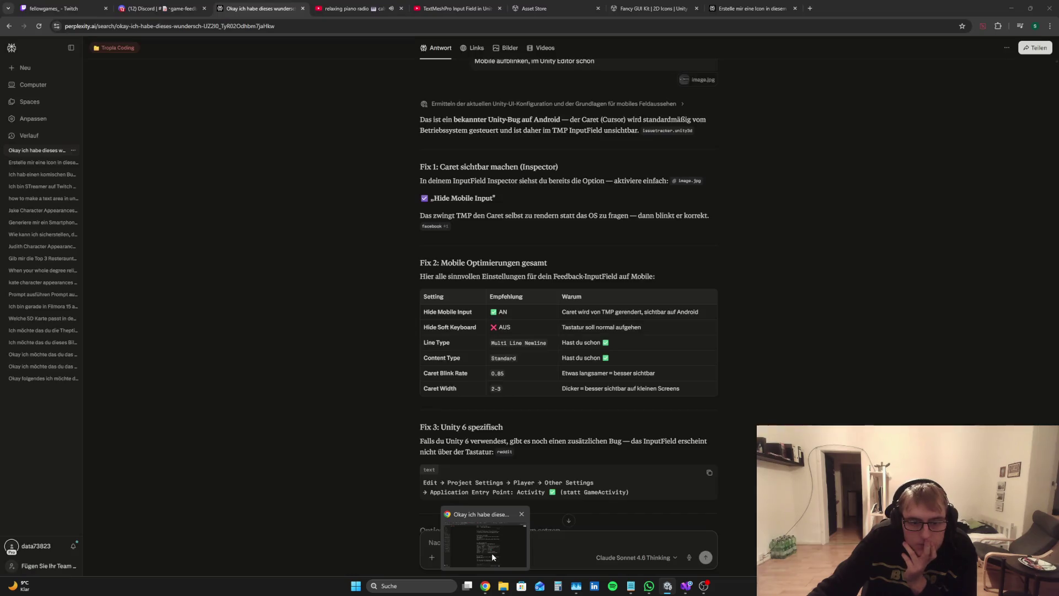
pyautogui.click(492, 553)
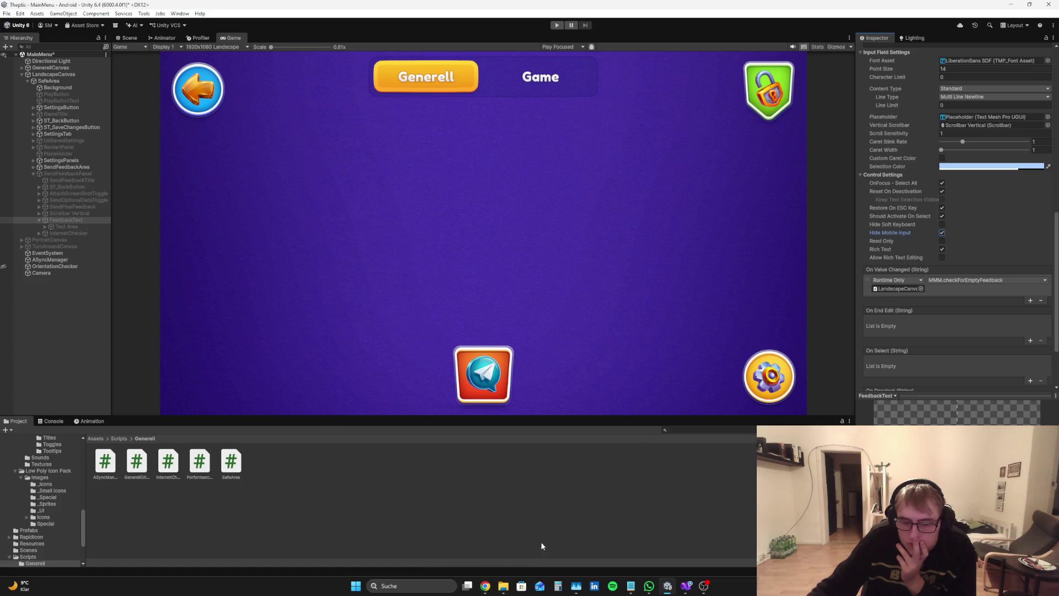
pyautogui.moveTo(485, 585)
pyautogui.click(491, 541)
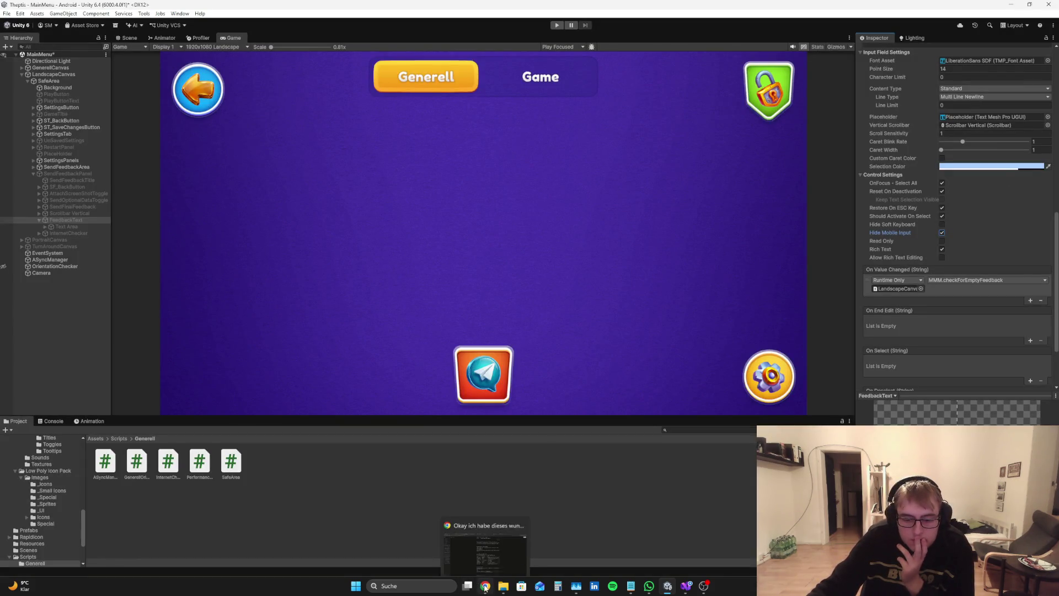
pyautogui.write('0.9')
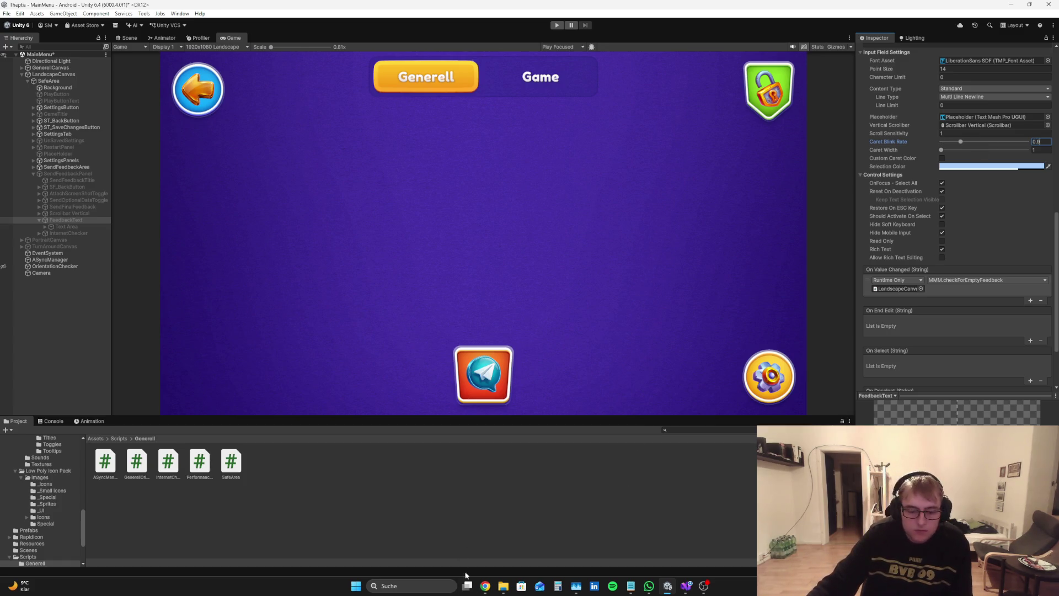
pyautogui.moveTo(484, 584)
pyautogui.moveTo(484, 545)
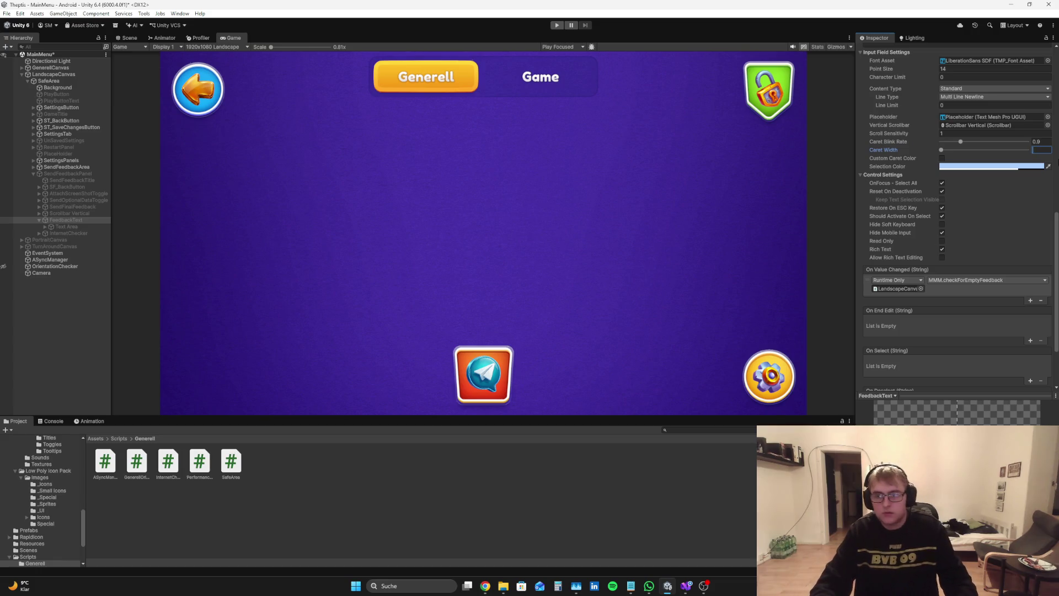
pyautogui.click(725, 491)
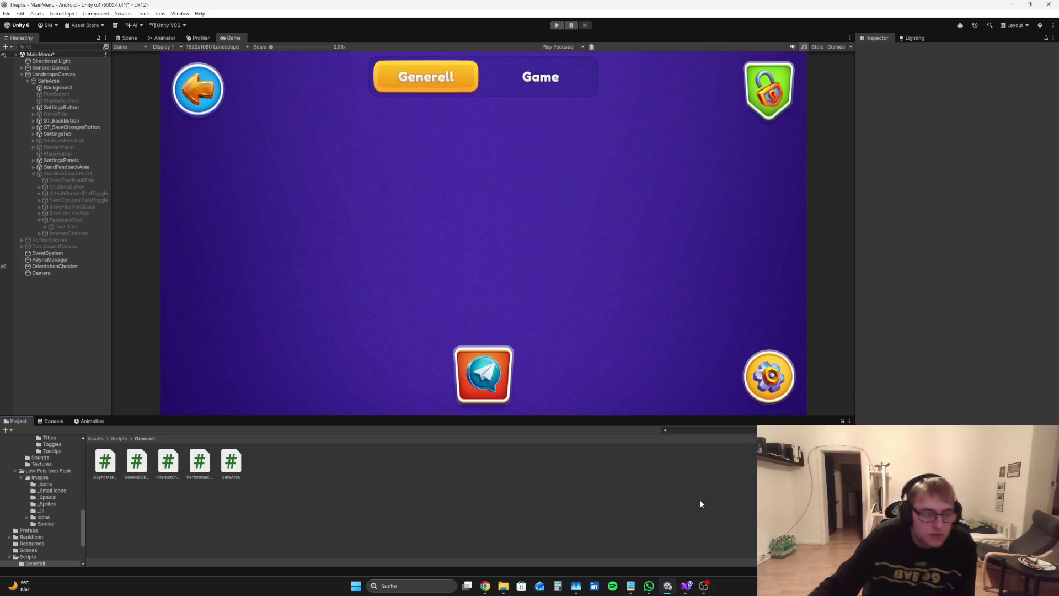
# Play the game, open Send Feedback, type test text, clear it, then stop Play mode
pyautogui.click(556, 25)
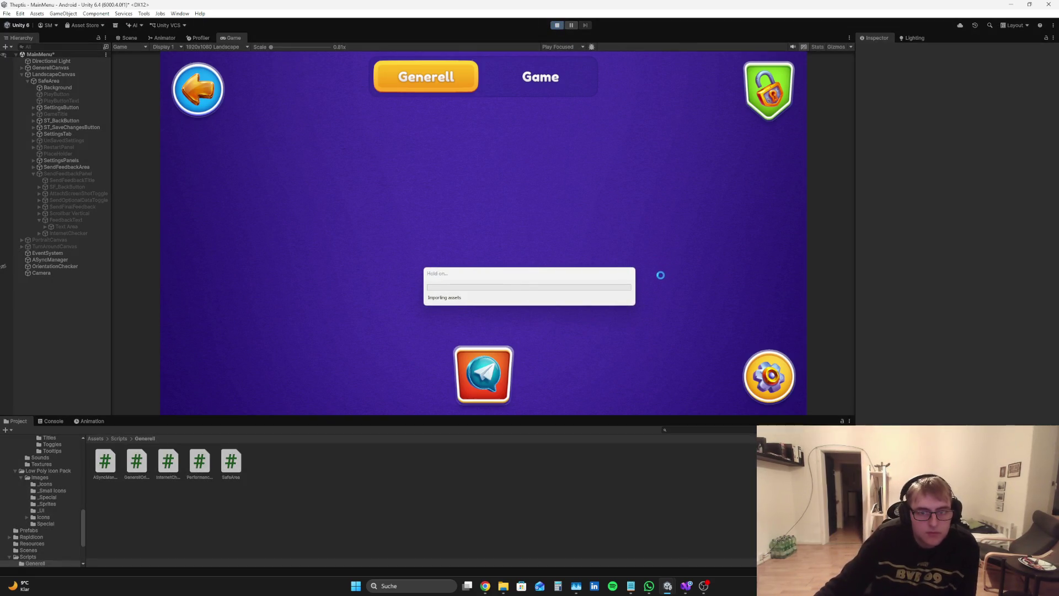
pyautogui.click(484, 374)
pyautogui.click(487, 233)
pyautogui.write('fdfdsfsd´')
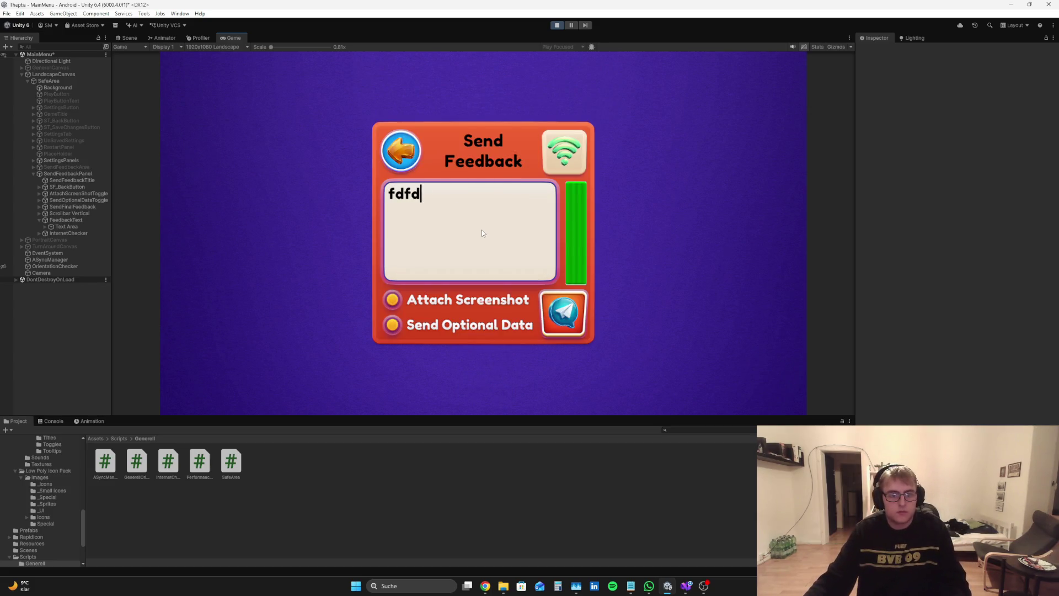
pyautogui.press('BackSpace')
pyautogui.press('BackSpace')
pyautogui.press('BackSpace')
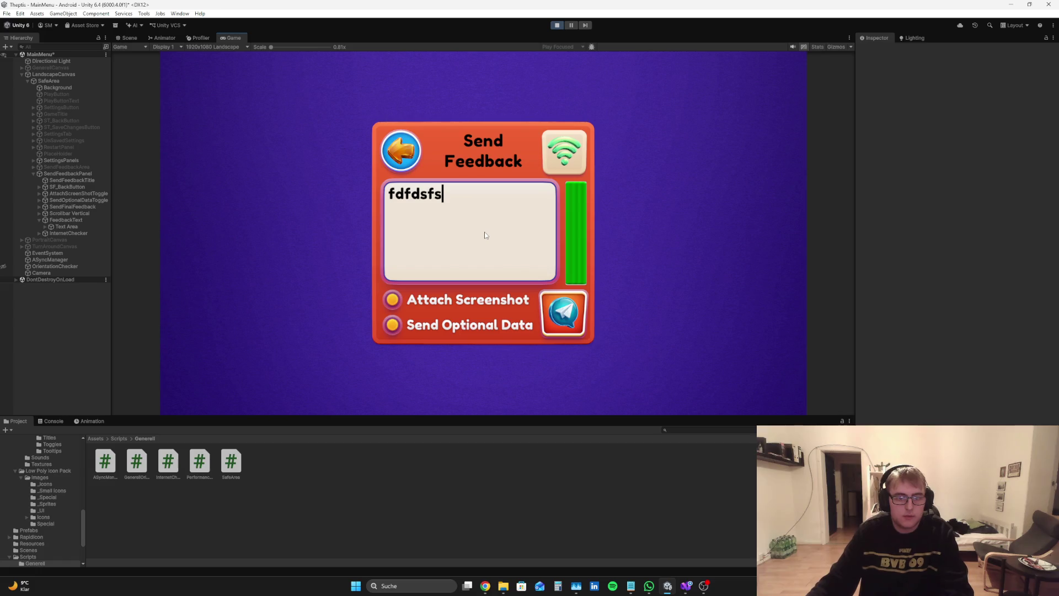
pyautogui.click(556, 26)
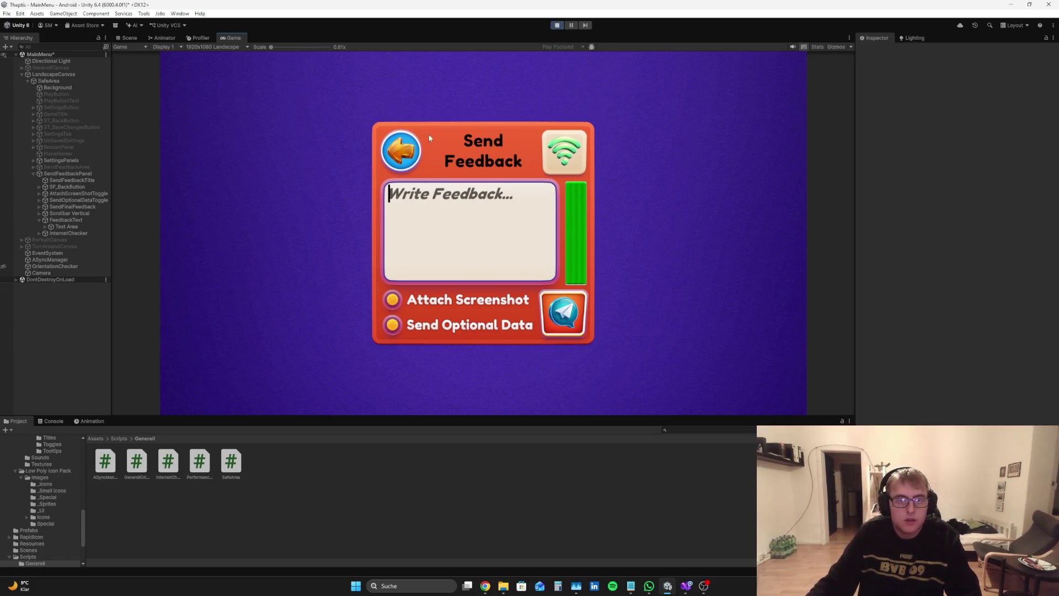
pyautogui.click(558, 24)
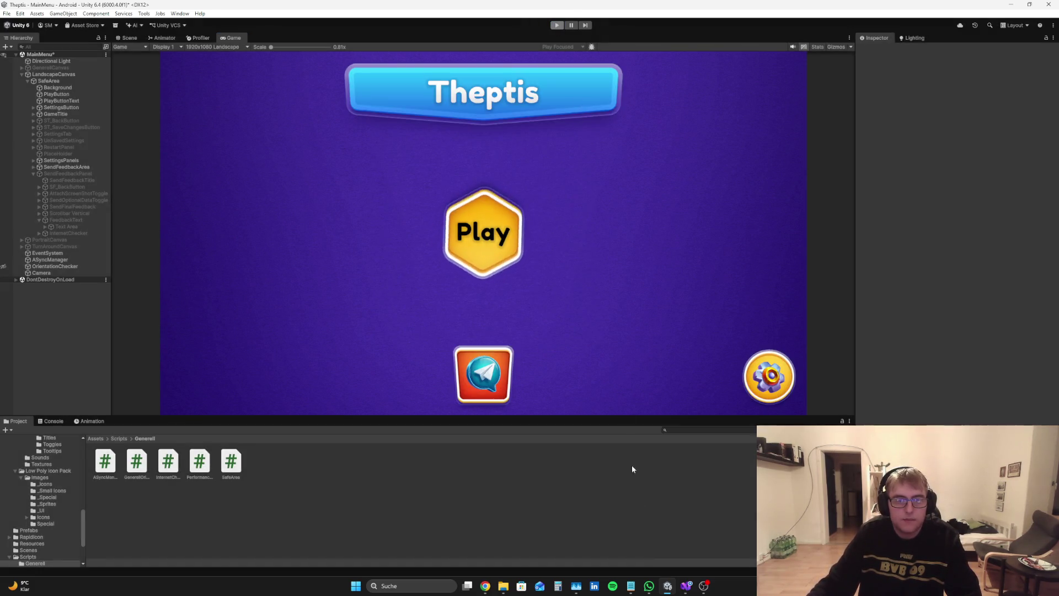
pyautogui.click(485, 586)
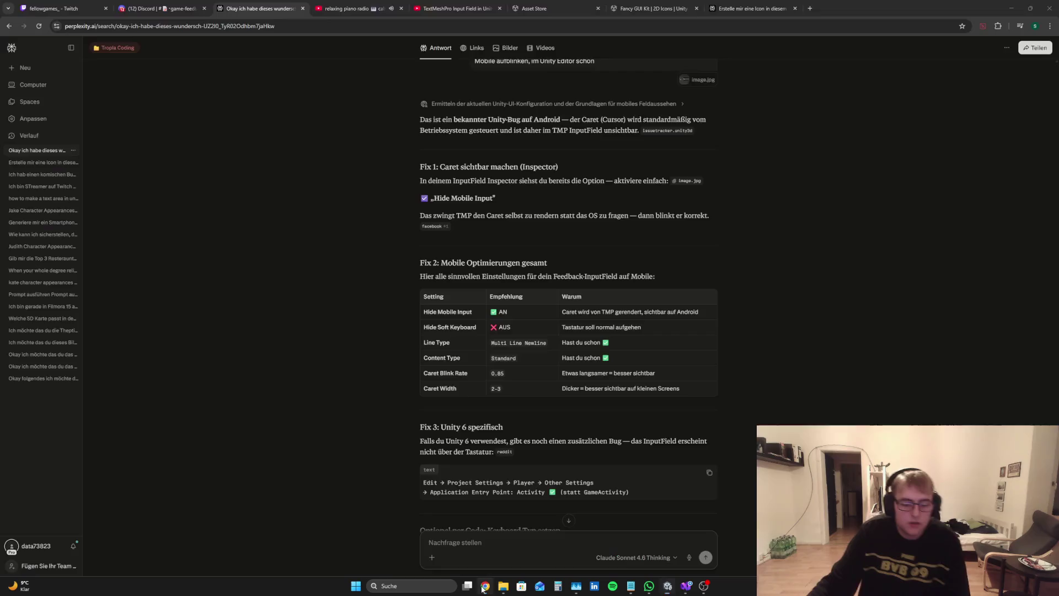
# Review earlier Perplexity answers, then select the empty if (!isEmptyFeedback) block in MMM.cs
pyautogui.scroll(15, 594, 379)
pyautogui.scroll(15, 777, 421)
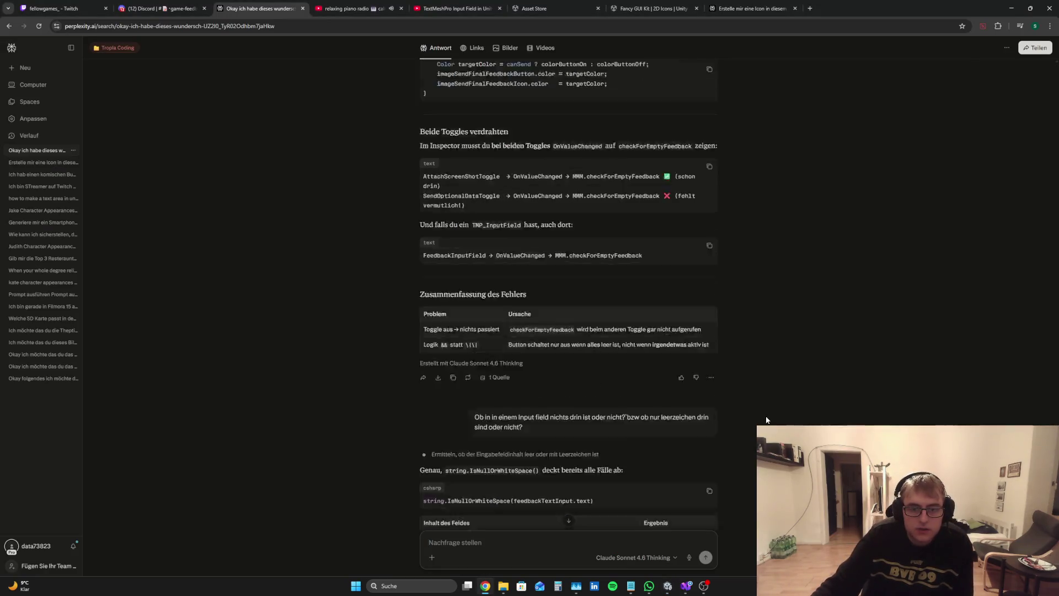
pyautogui.scroll(10, 761, 413)
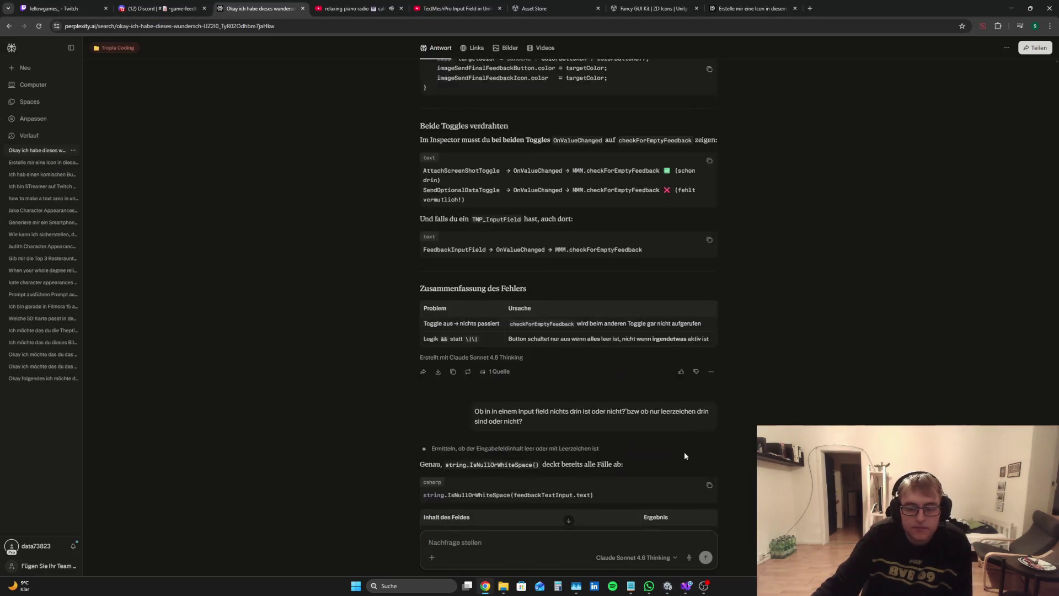
pyautogui.click(685, 586)
pyautogui.scroll(-1, 271, 352)
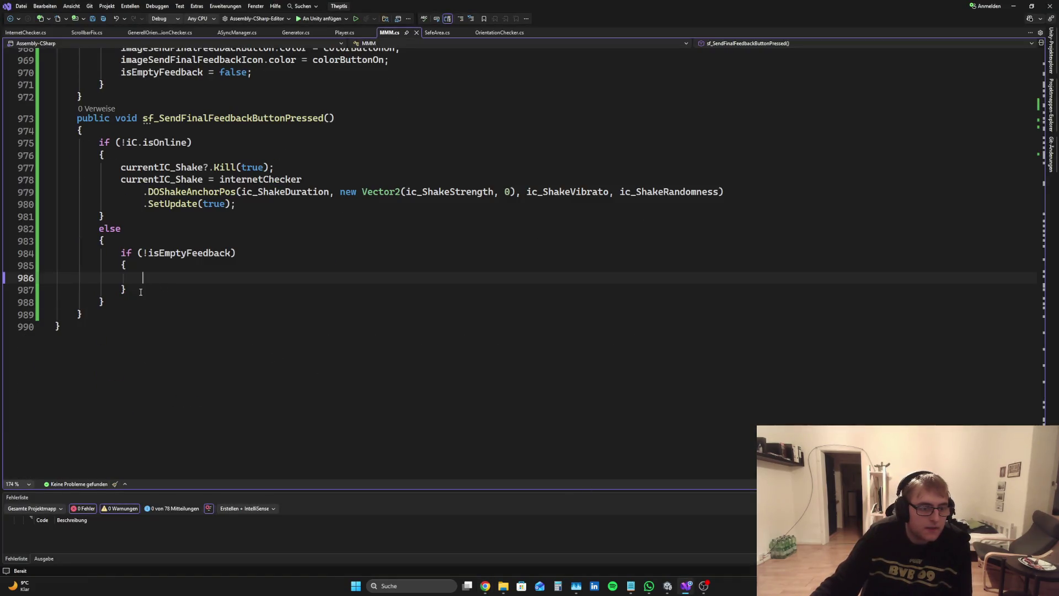
pyautogui.moveTo(140, 292); pyautogui.dragTo(58, 252)
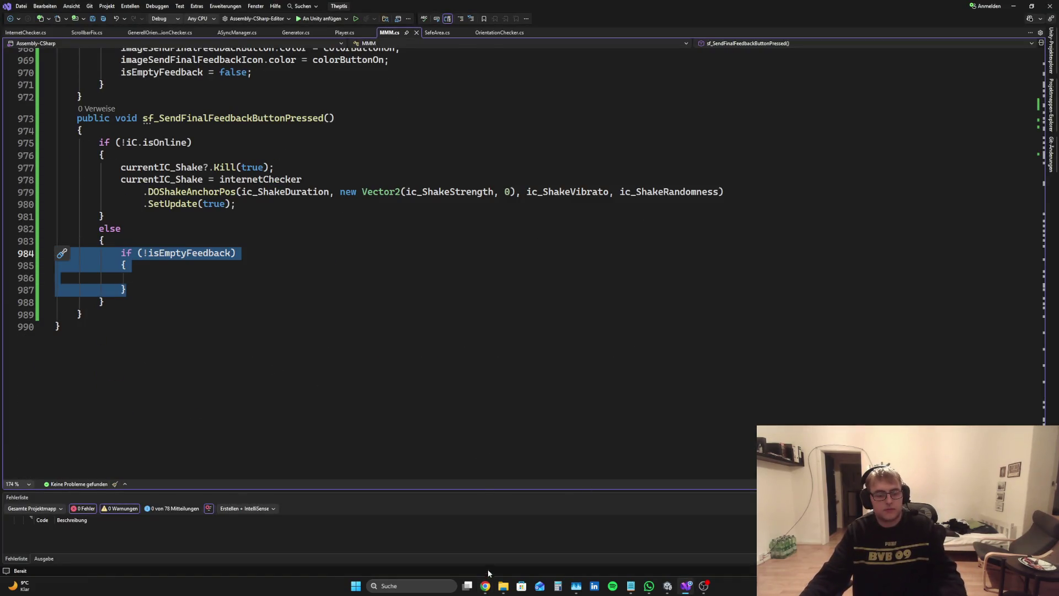
pyautogui.click(485, 586)
# Send Perplexity a German follow-up asking what's needed from Discord and for the code again
pyautogui.click(508, 537)
pyautogui.write('Okay')
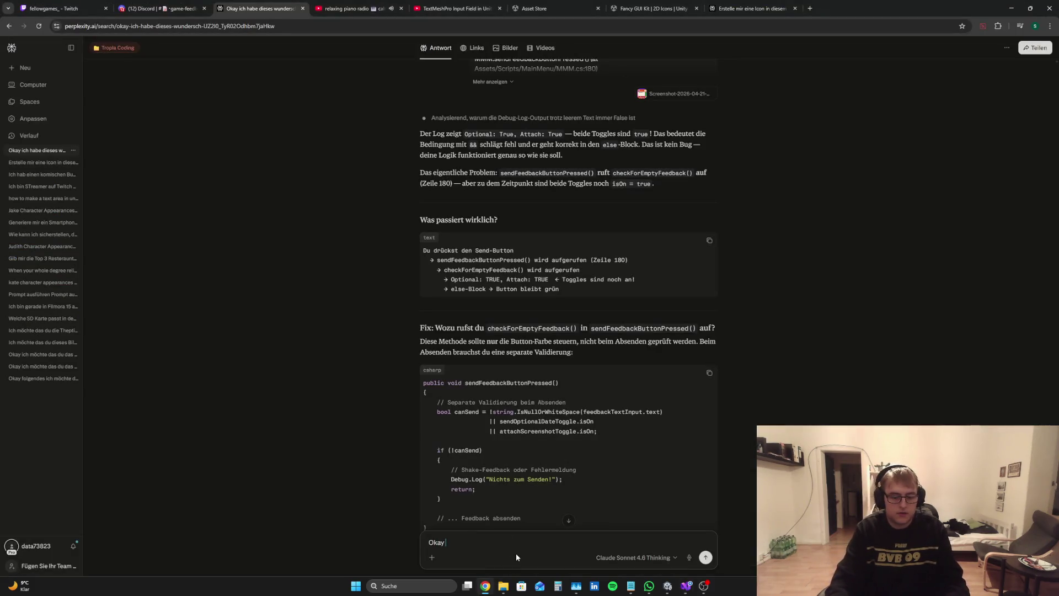
pyautogui.write(' also zurüc')
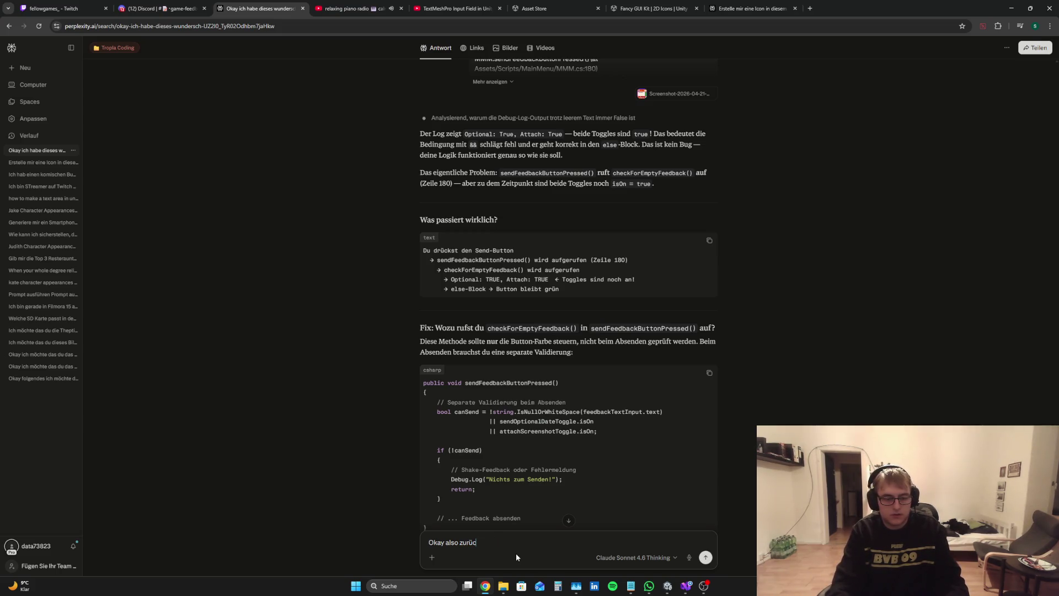
pyautogui.write('kk zum Senden des')
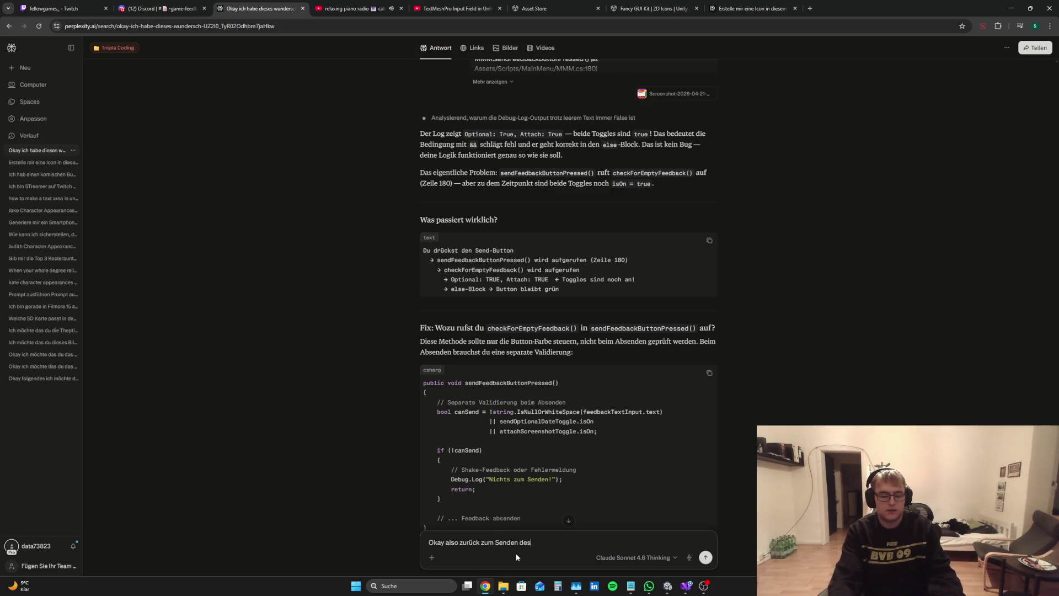
pyautogui.write(' Feedbacks,')
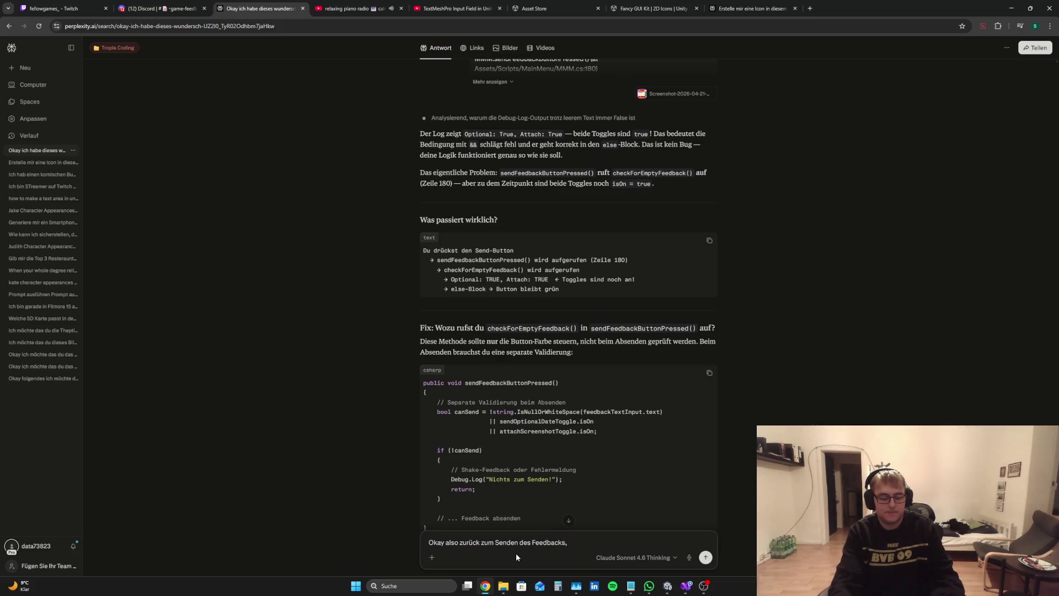
pyautogui.write(' sag mir')
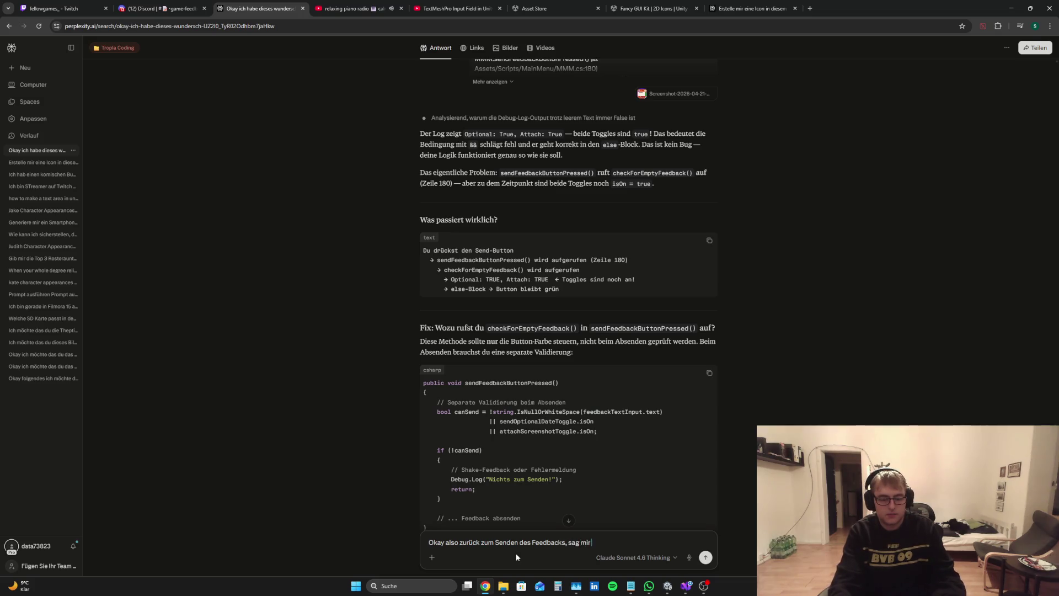
pyautogui.write(' was ich von Dlsaco')
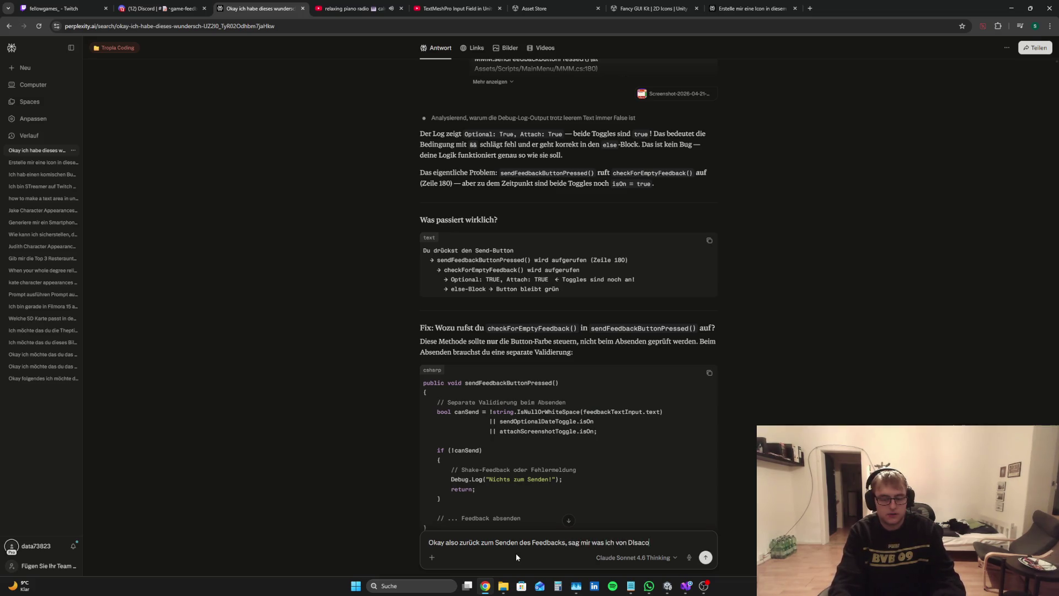
pyautogui.press('BackSpace')
pyautogui.press('BackSpace')
pyautogui.press('BackSpace')
pyautogui.press('BackSpace')
pyautogui.press('BackSpace')
pyautogui.write('is')
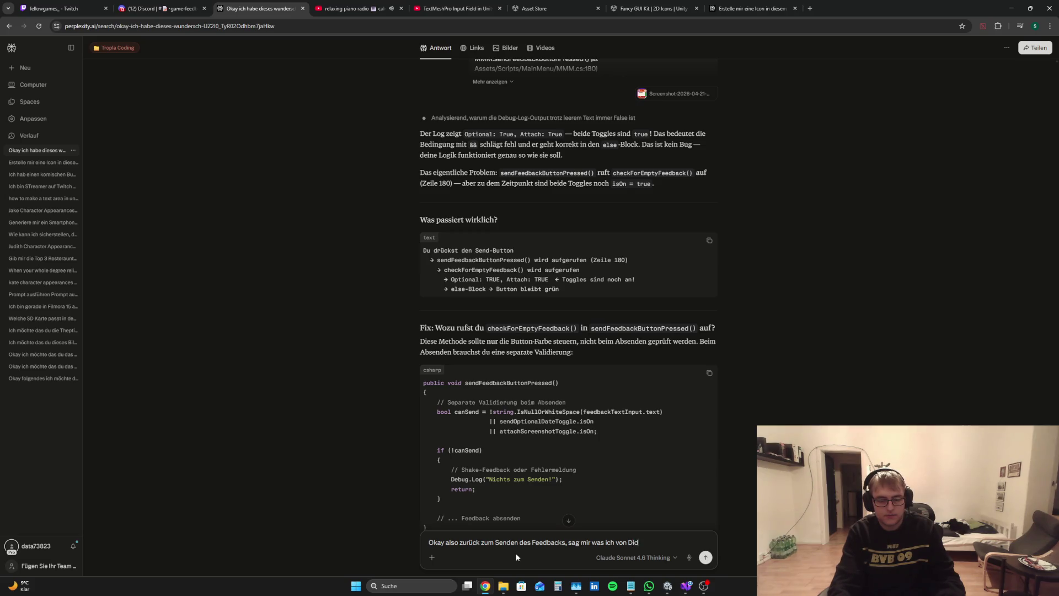
pyautogui.write('cord brauche und gib')
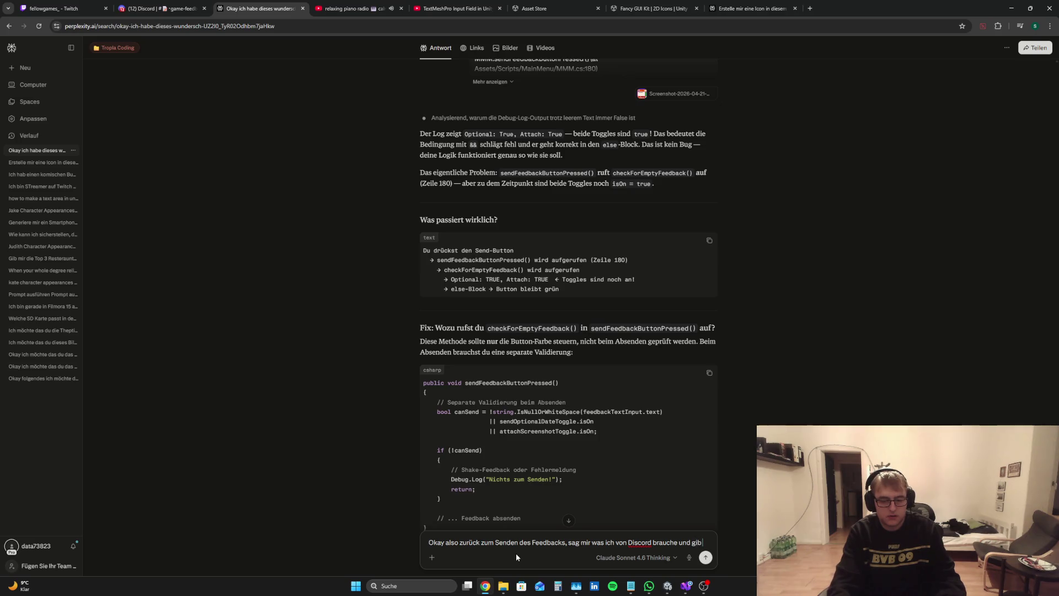
pyautogui.write(' mir')
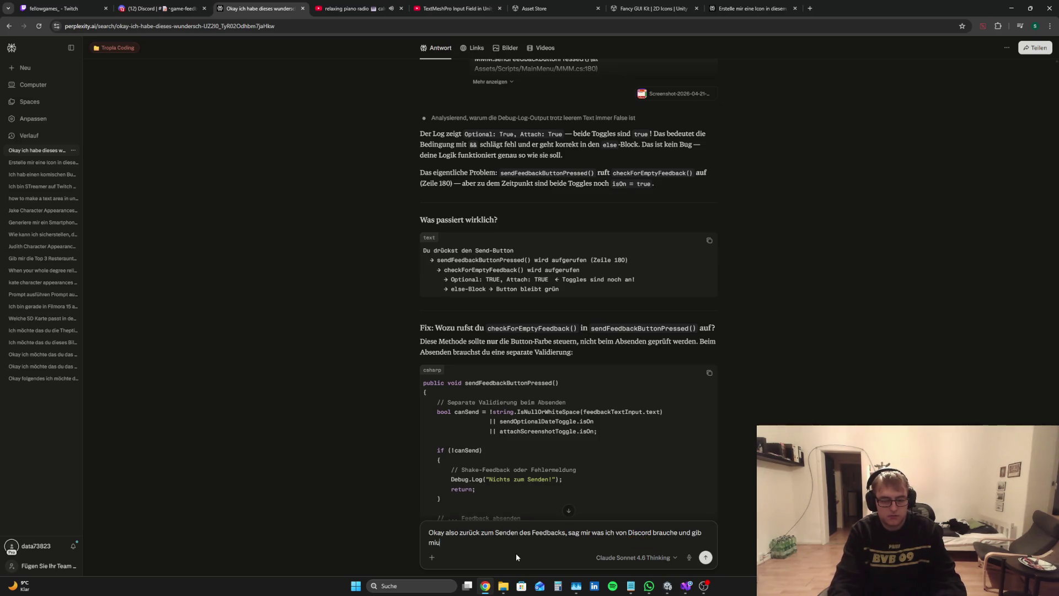
pyautogui.write(' noch')
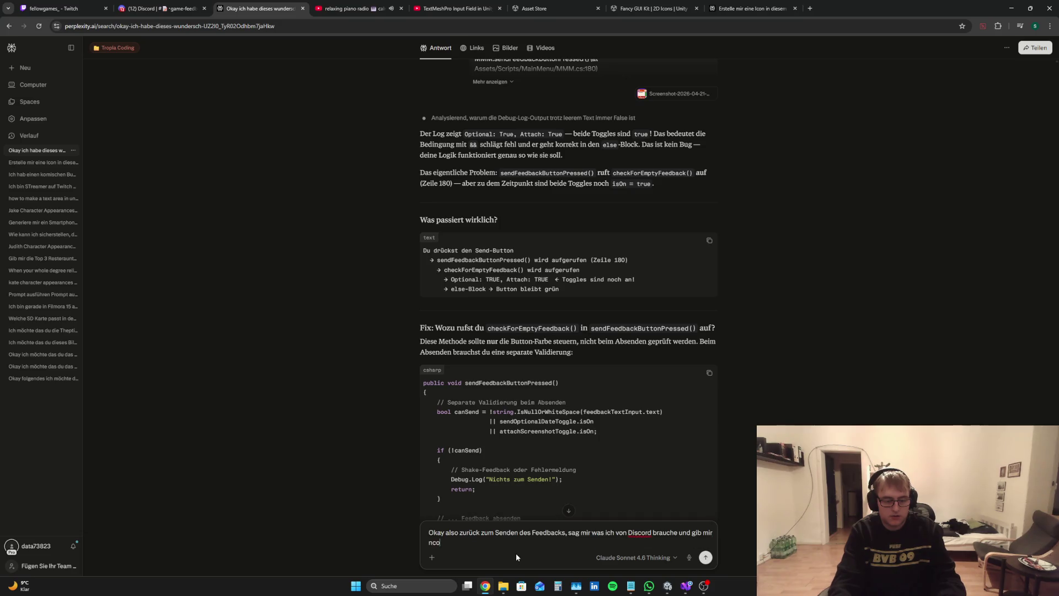
pyautogui.write('mal den CO')
pyautogui.press('BackSpace')
pyautogui.press('BackSpace')
pyautogui.press('BackSpace')
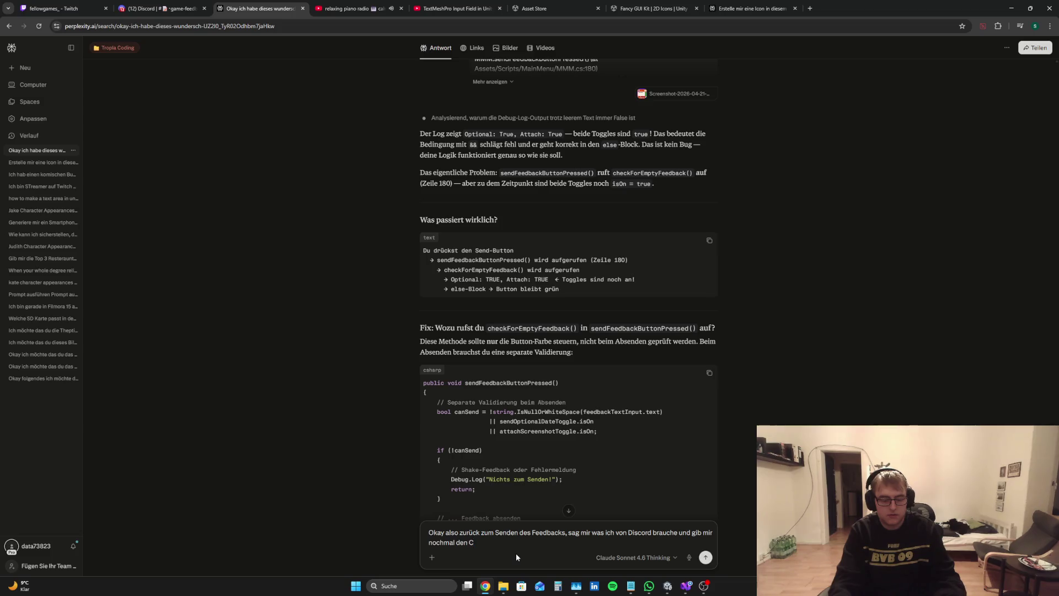
pyautogui.write('ode')
pyautogui.press('Return')
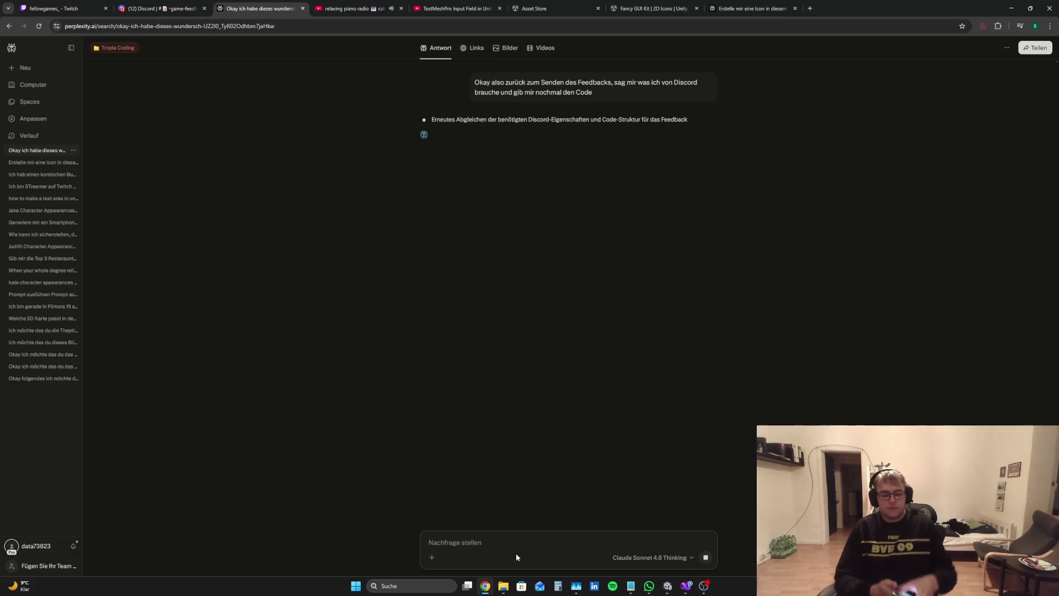
pyautogui.hotkey('alt', 'Tab')
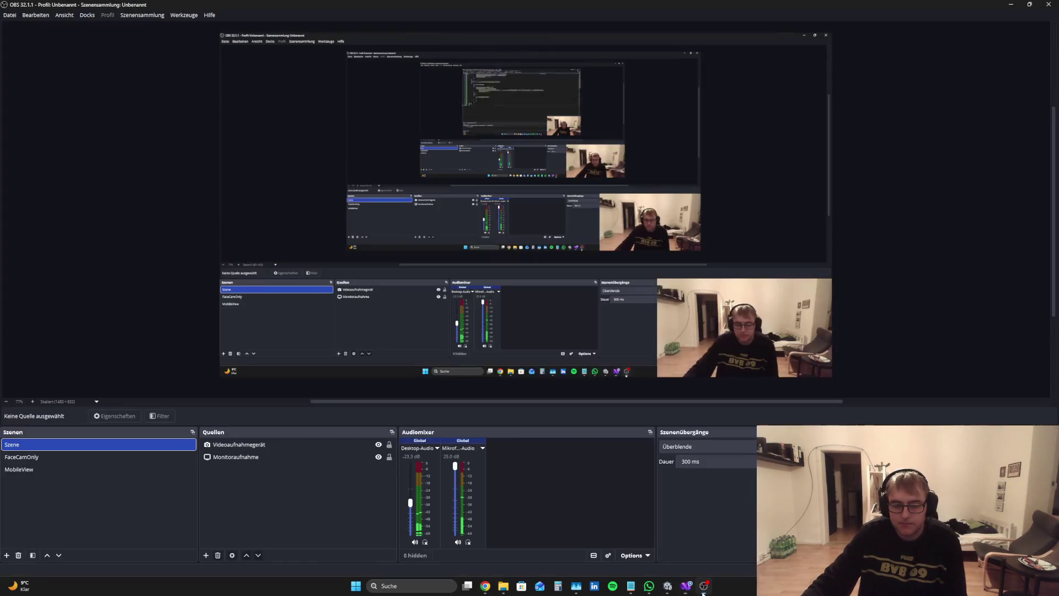
pyautogui.hotkey('alt', 'Tab')
pyautogui.click(47, 458)
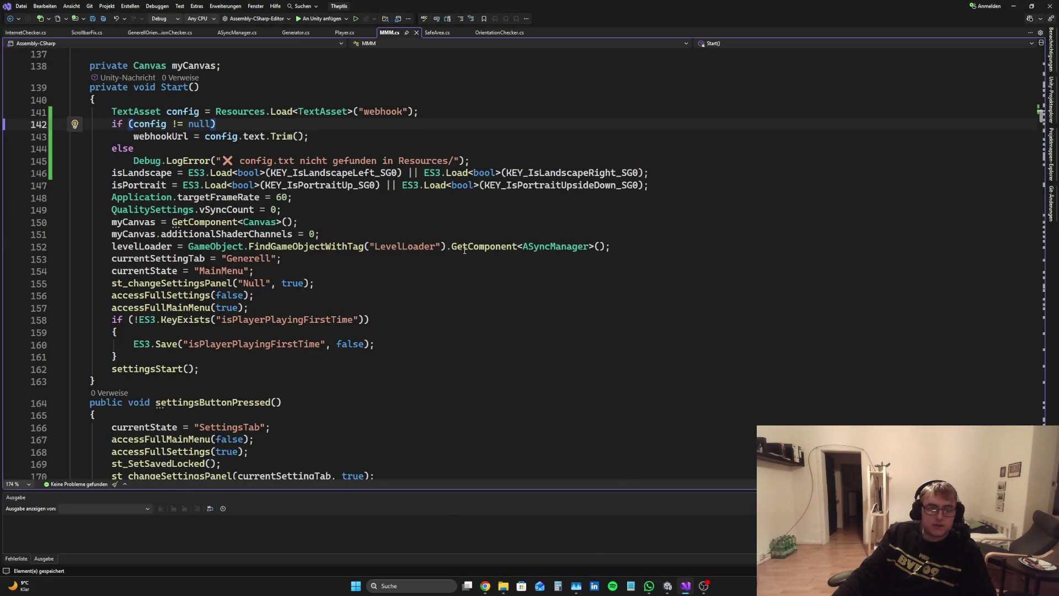
pyautogui.scroll(13, 425, 253)
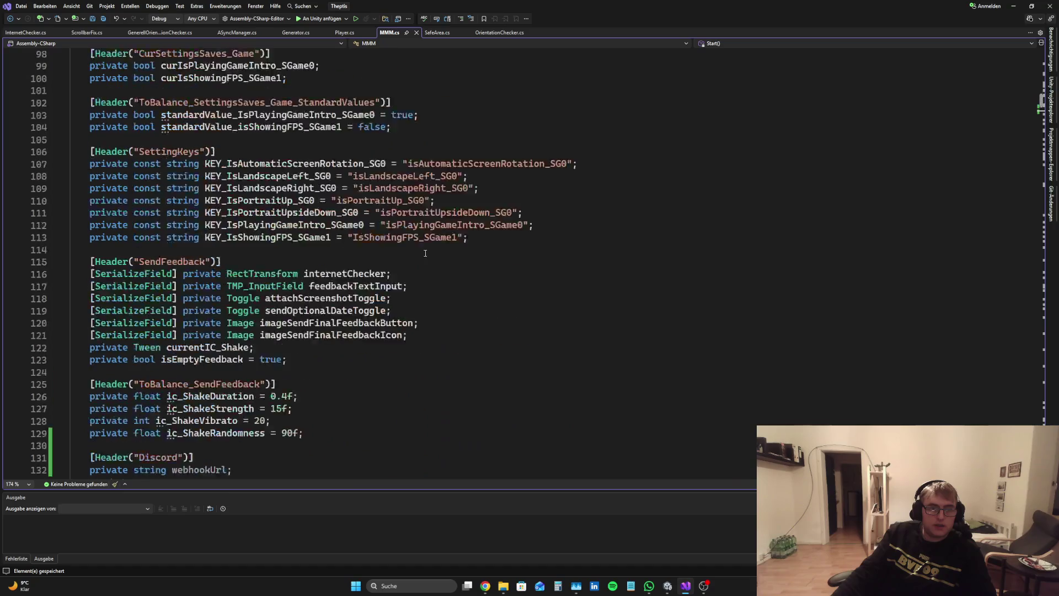
pyautogui.scroll(-8, 425, 253)
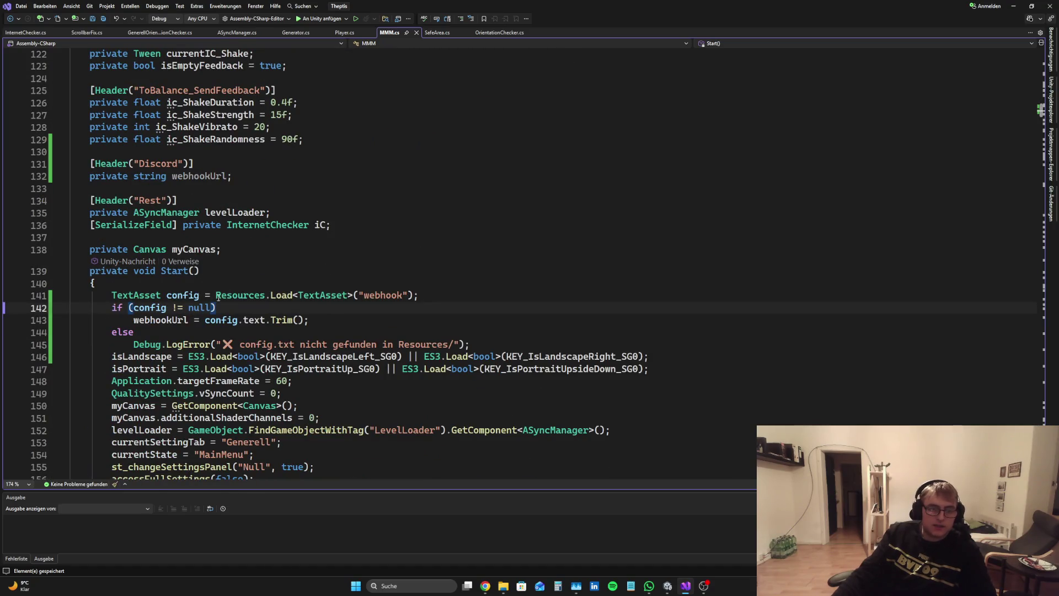
pyautogui.scroll(-20, 239, 172)
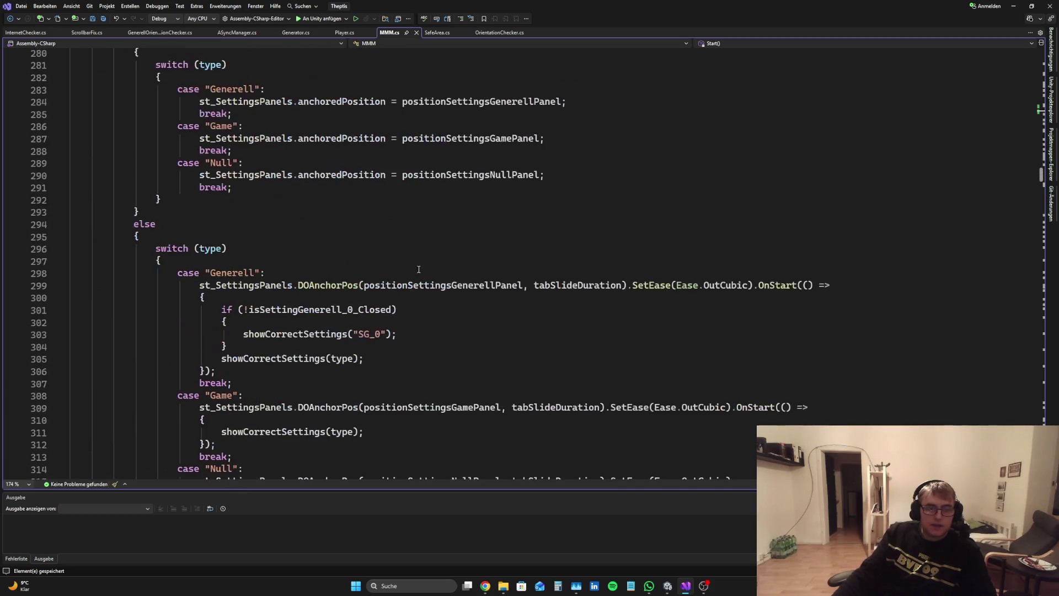
pyautogui.scroll(-20, 1049, 167)
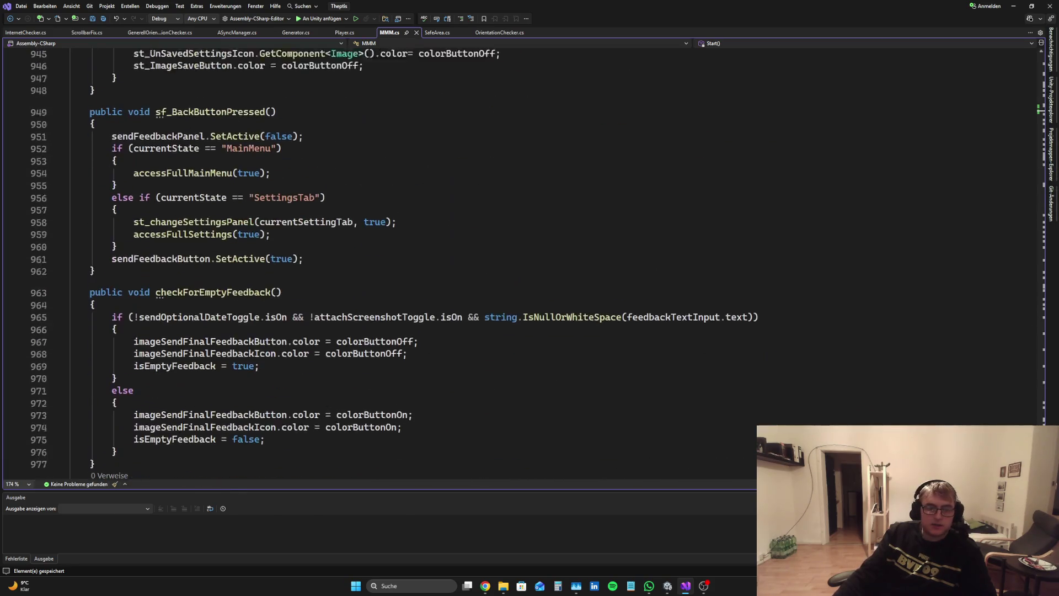
pyautogui.click(667, 585)
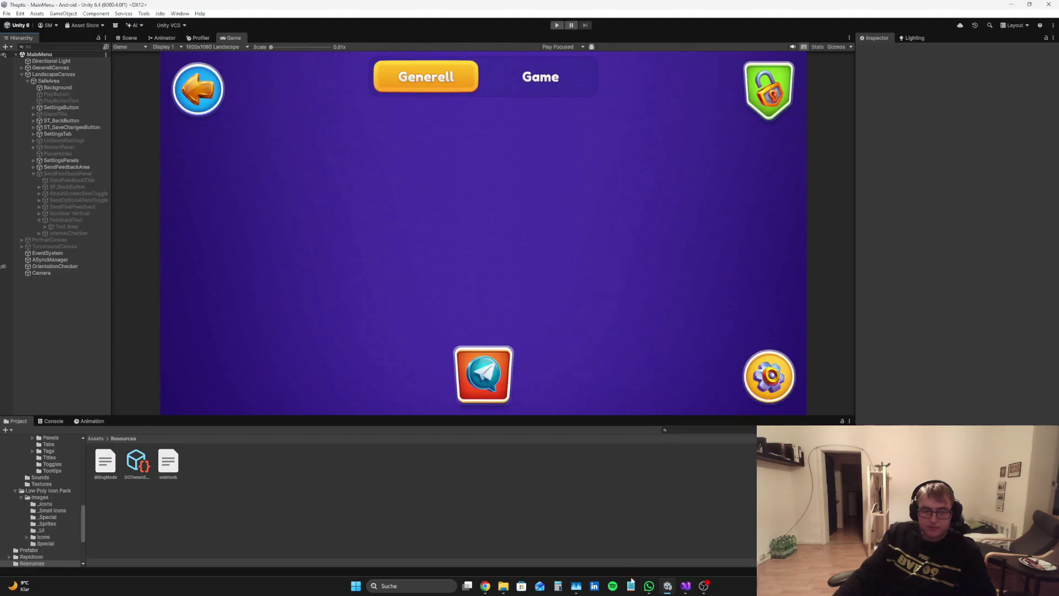
pyautogui.click(96, 438)
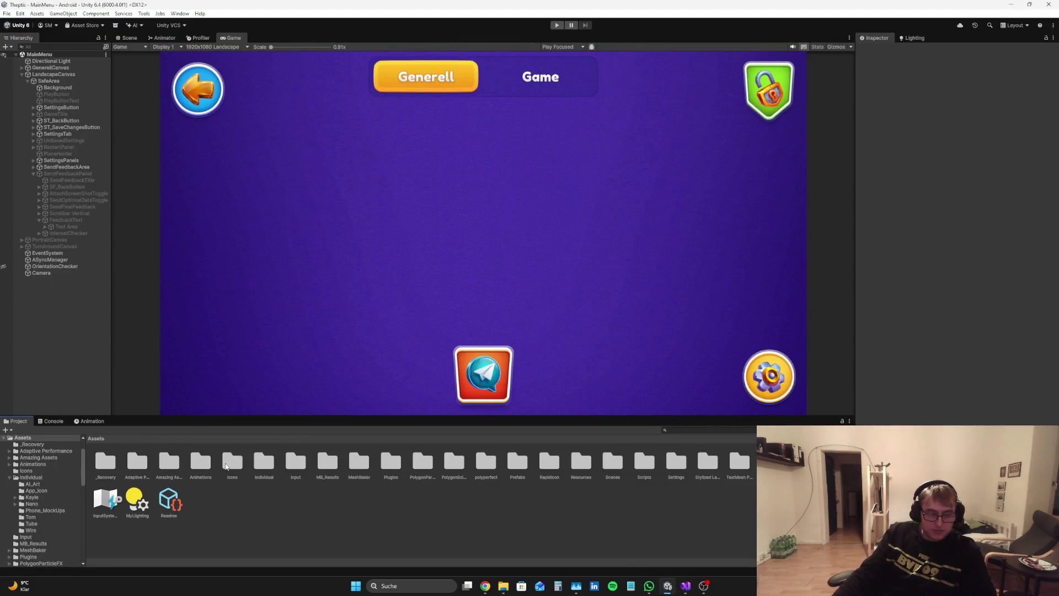
pyautogui.doubleClick(275, 462)
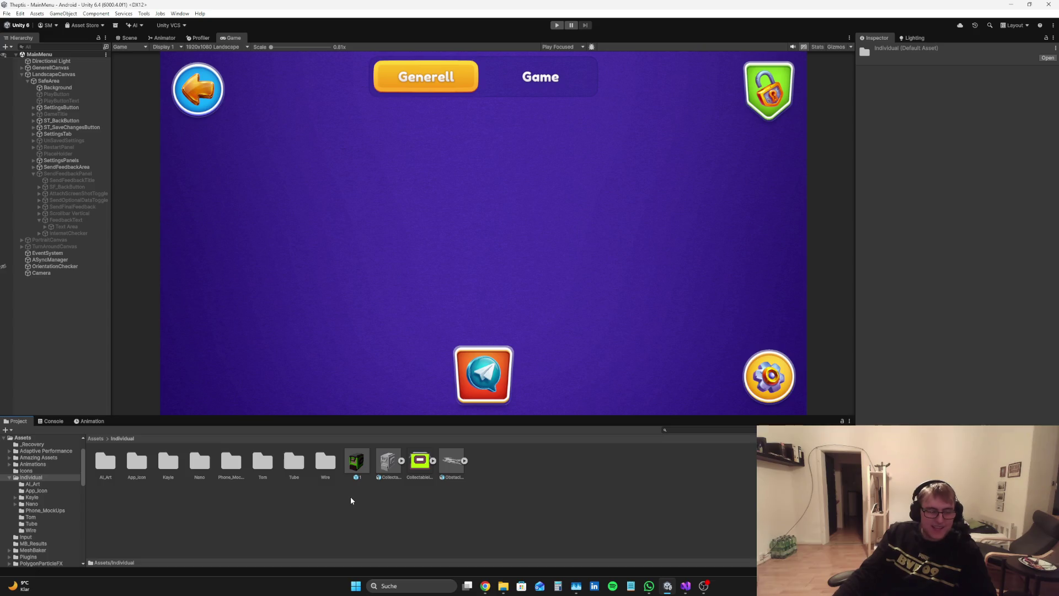
pyautogui.click(686, 585)
pyautogui.scroll(-10, 451, 324)
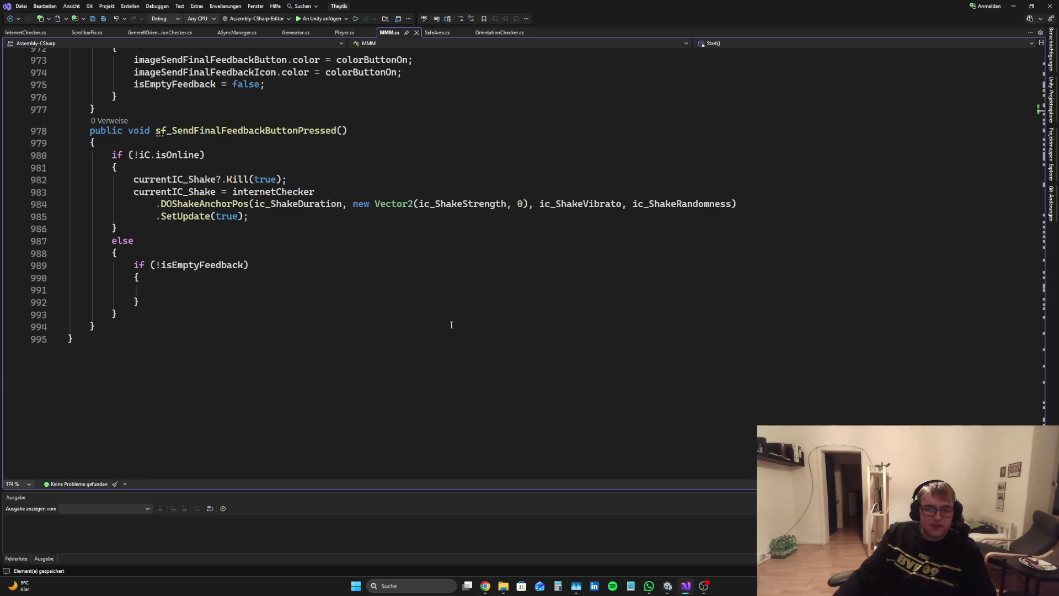
pyautogui.scroll(3, 381, 327)
pyautogui.scroll(-3, 318, 398)
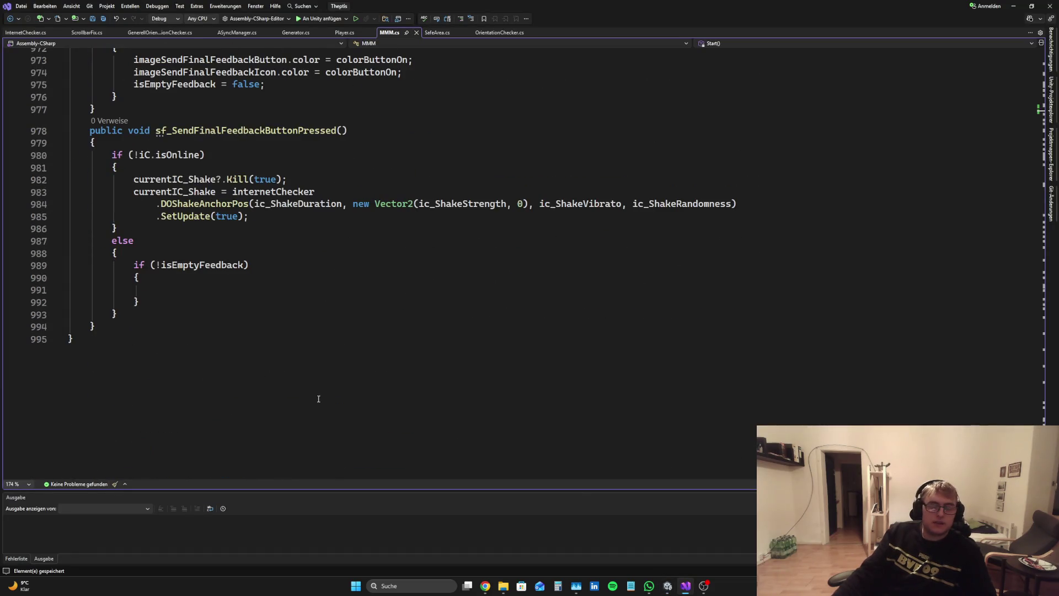
pyautogui.moveTo(1041, 419)
pyautogui.mouseDown()
pyautogui.moveTo(1021, 302)
pyautogui.moveTo(1044, 121)
pyautogui.mouseUp()
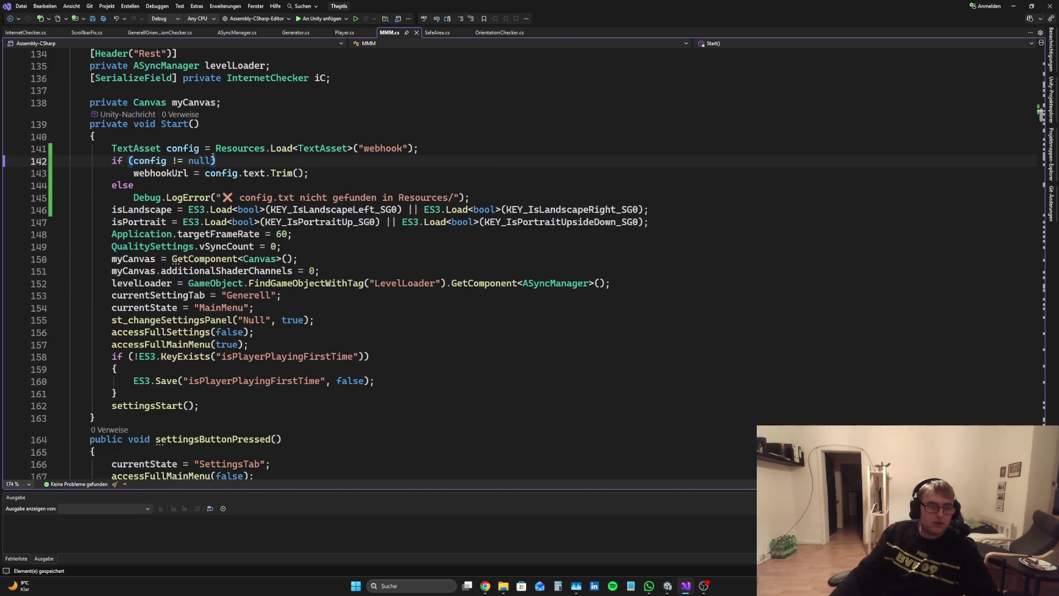
pyautogui.press('Return')
pyautogui.write('{')
pyautogui.press('Return')
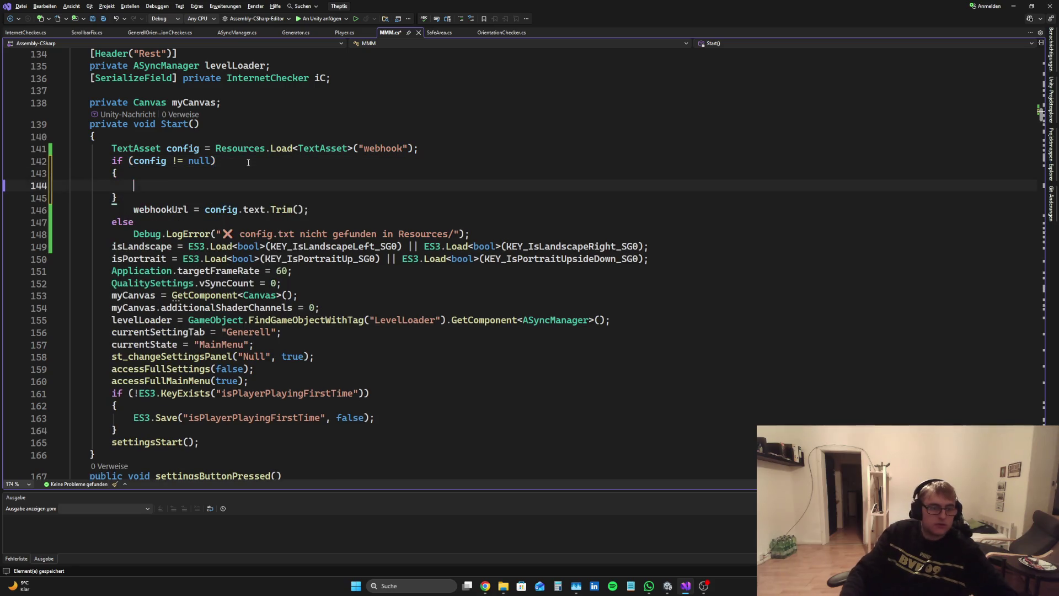
pyautogui.click(326, 208)
pyautogui.keyDown('shift'); pyautogui.click(58, 211); pyautogui.keyUp('shift')
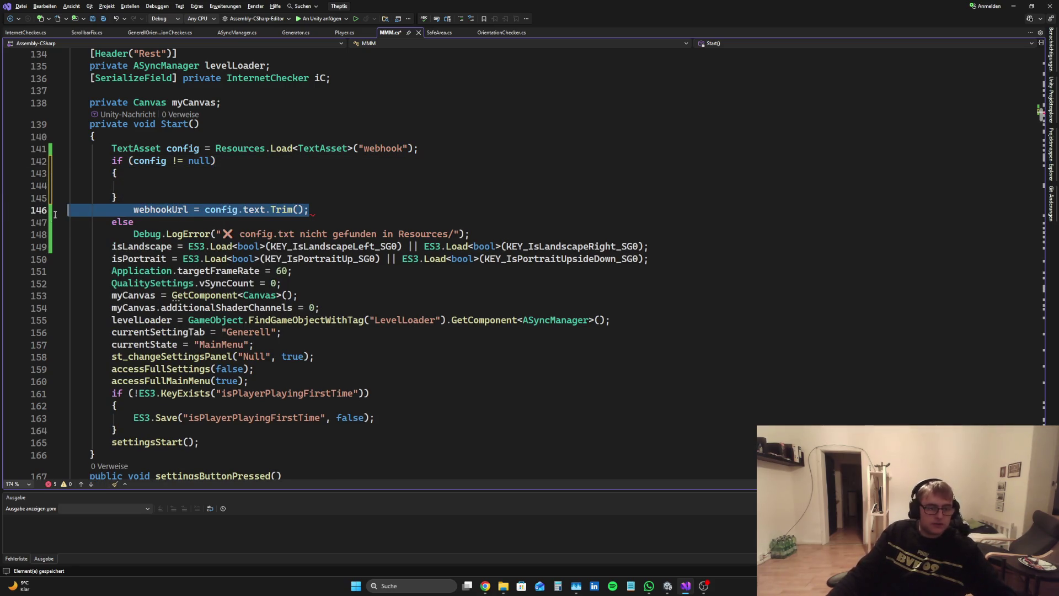
pyautogui.hotkey('ctrl', 'x')
pyautogui.click(214, 187)
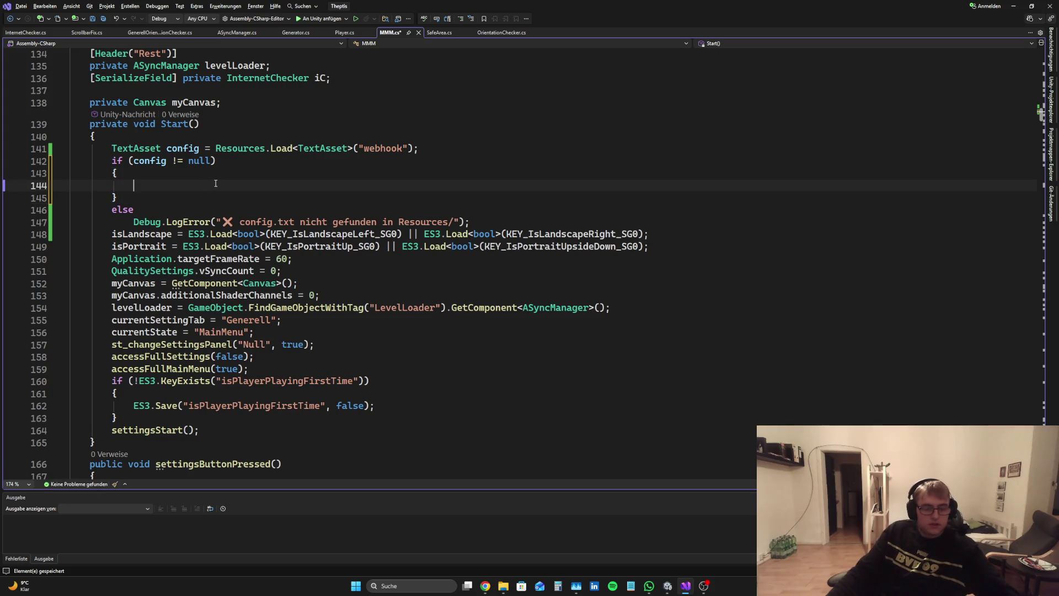
pyautogui.hotkey('ctrl', 'v')
pyautogui.click(181, 214)
pyautogui.write('{')
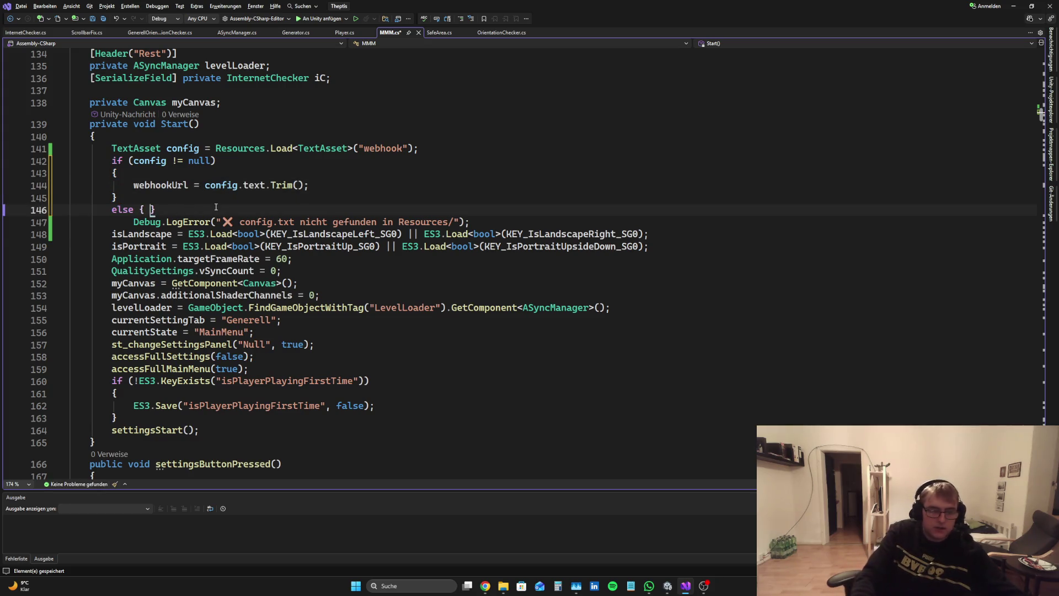
pyautogui.press('Return')
pyautogui.moveTo(469, 258); pyautogui.dragTo(260, 261)
pyautogui.tripleClick(259, 261)
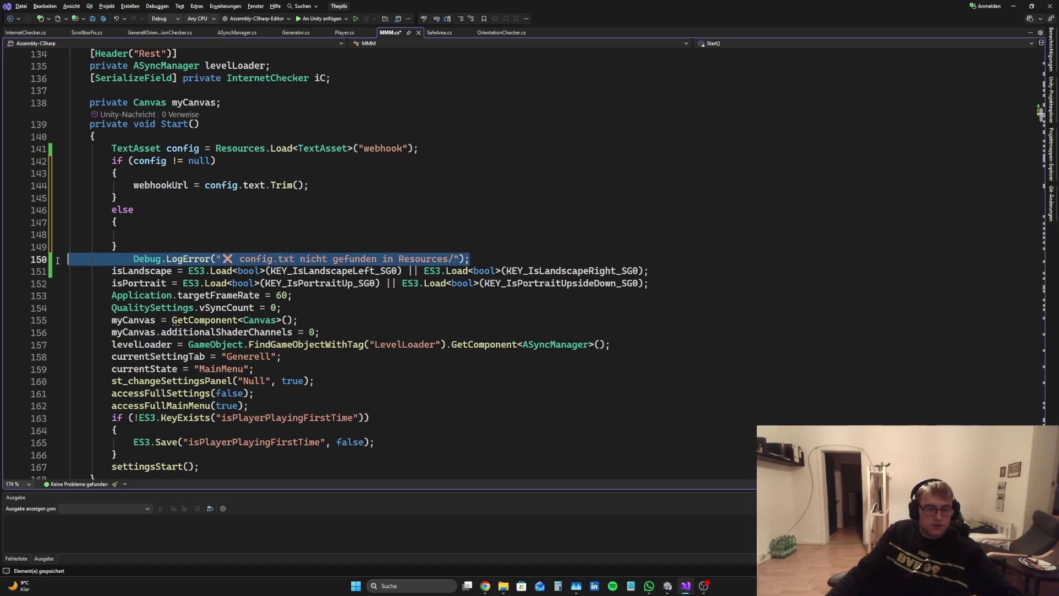
pyautogui.hotkey('ctrl', 'x')
pyautogui.click(274, 235)
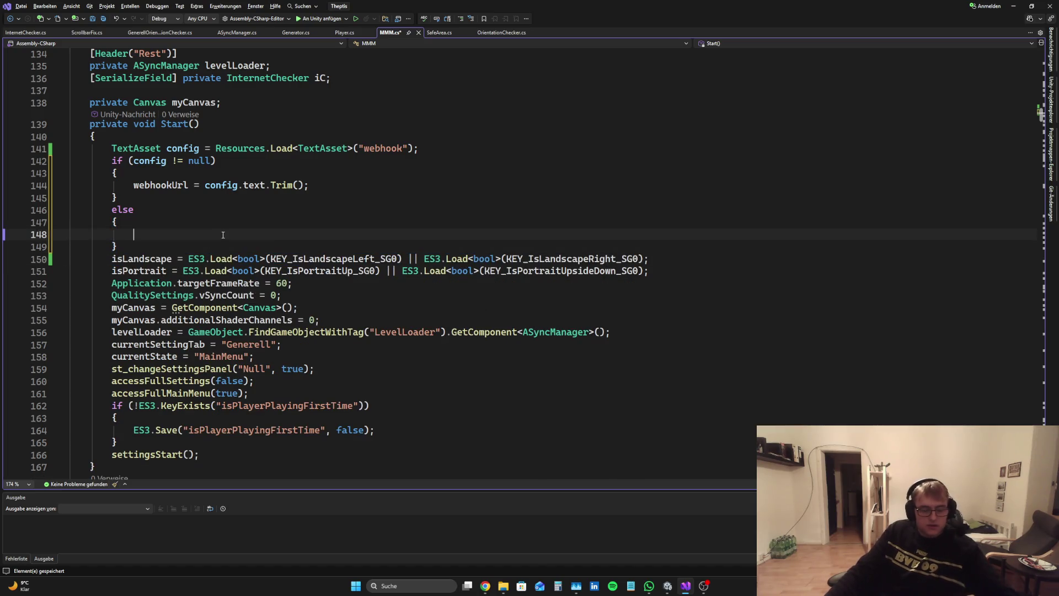
pyautogui.hotkey('ctrl', 'v')
pyautogui.click(274, 234)
pyautogui.press('BackSpace')
pyautogui.press('BackSpace')
pyautogui.press('BackSpace')
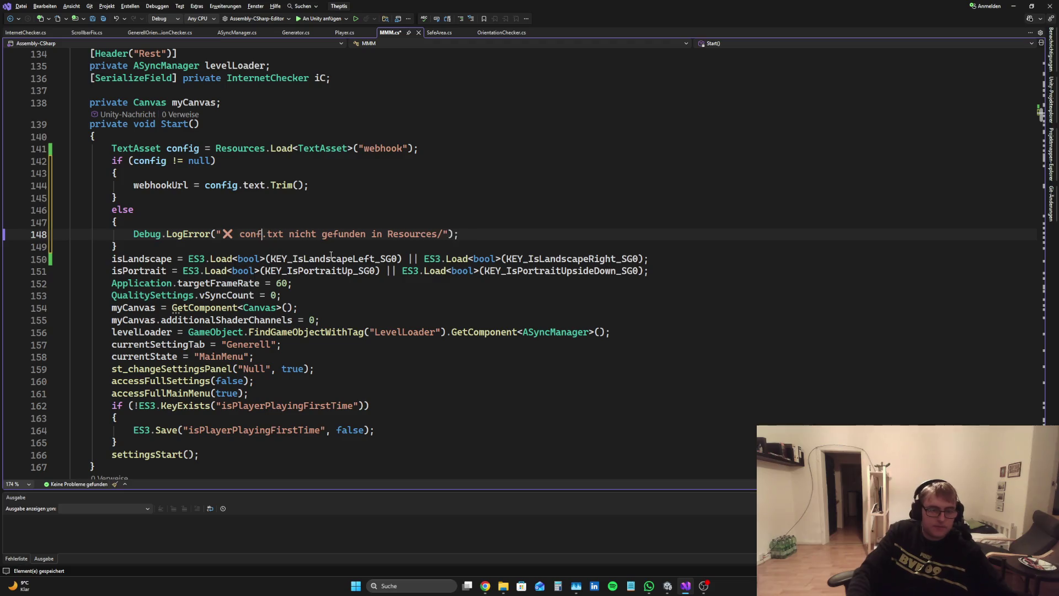
pyautogui.write('wee')
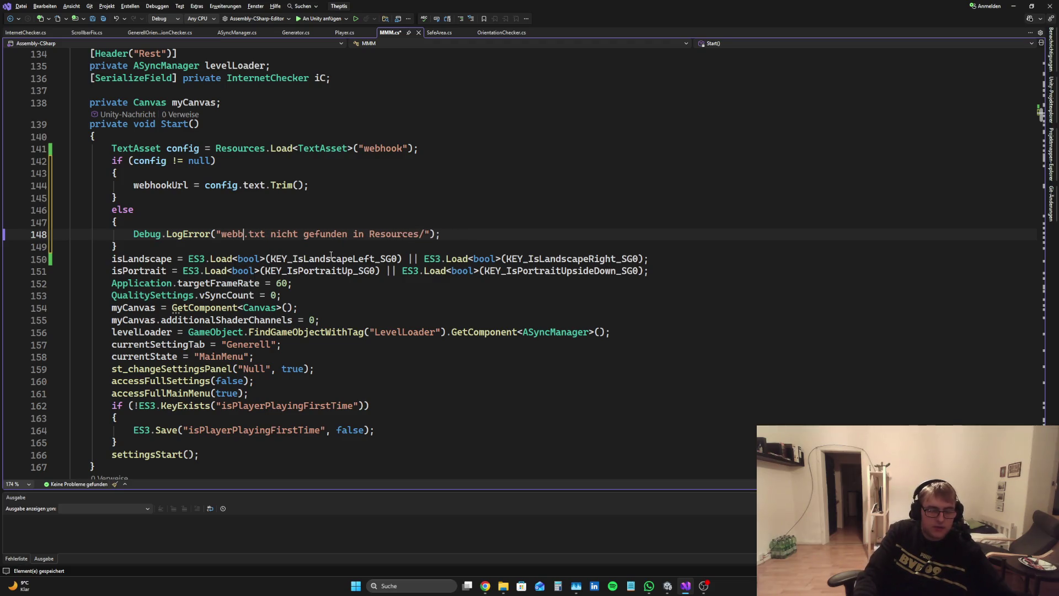
pyautogui.press('BackSpace')
pyautogui.press('BackSpace')
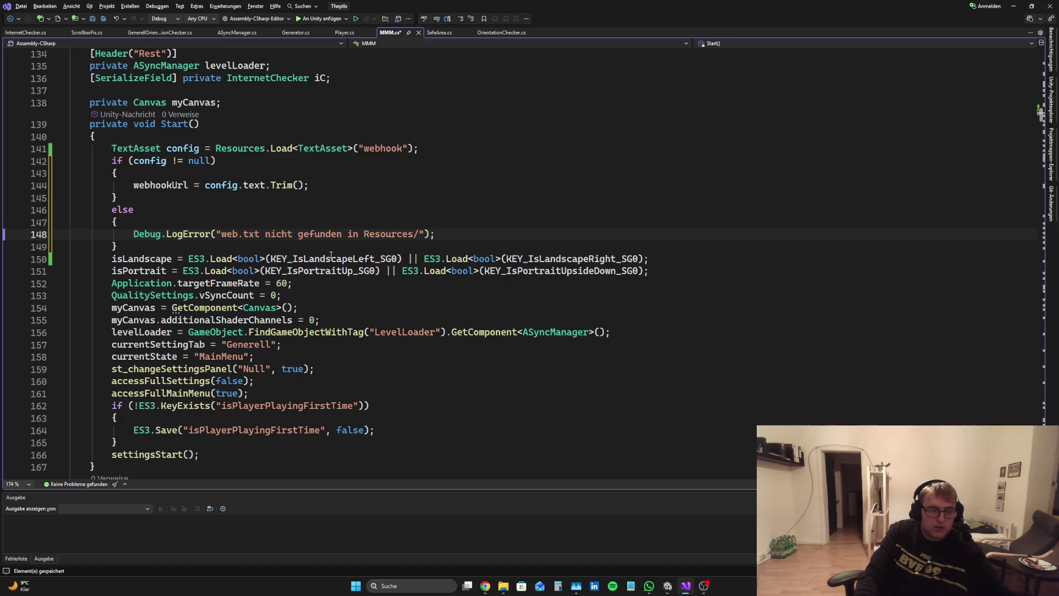
pyautogui.write('ebhook')
pyautogui.hotkey('ctrl', 's')
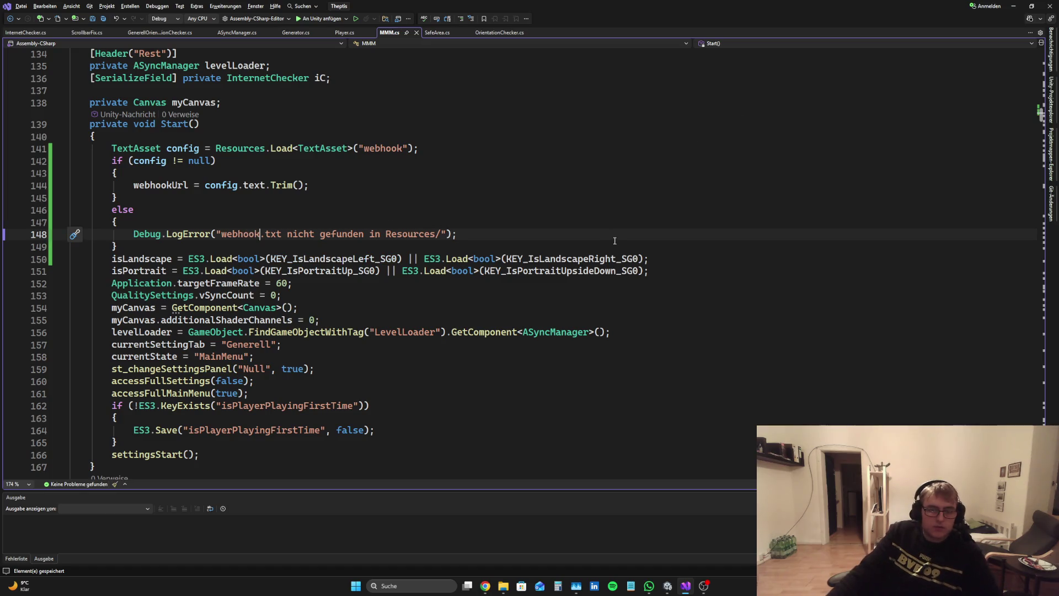
pyautogui.scroll(-20, 535, 309)
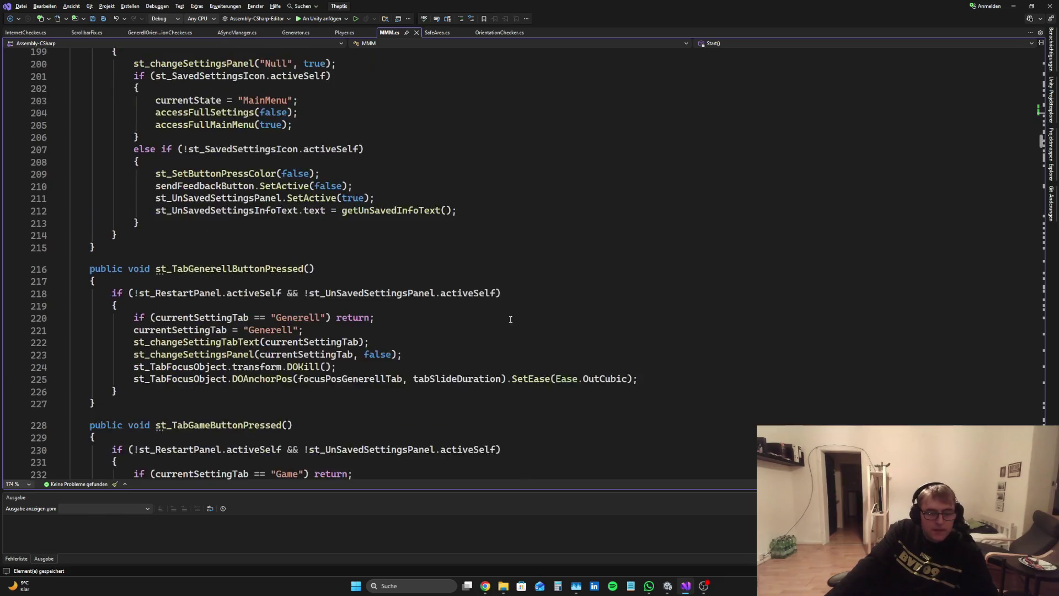
pyautogui.scroll(-20, 515, 319)
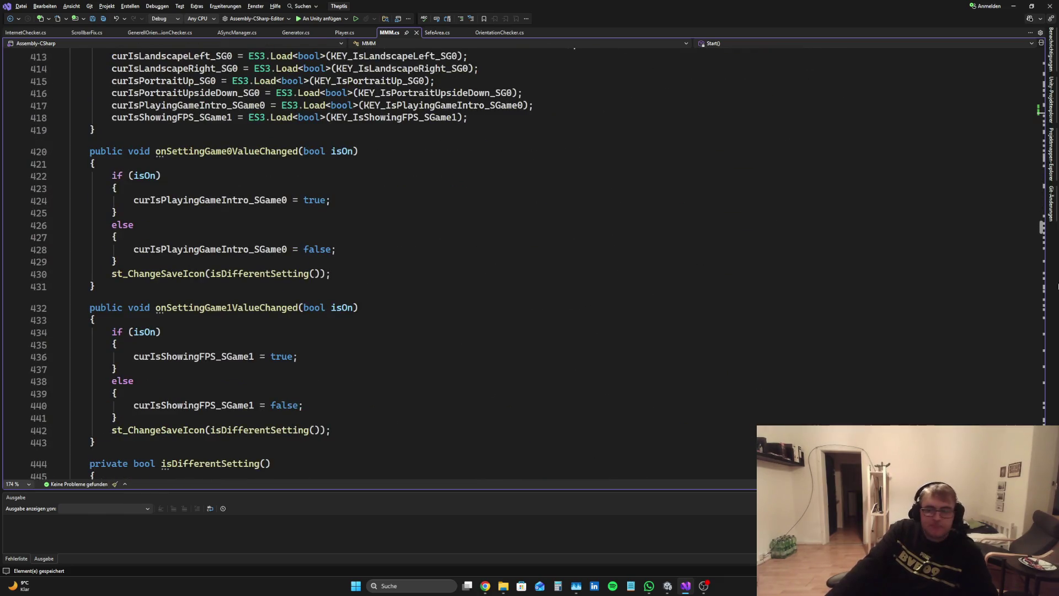
pyautogui.scroll(-20, 1040, 232)
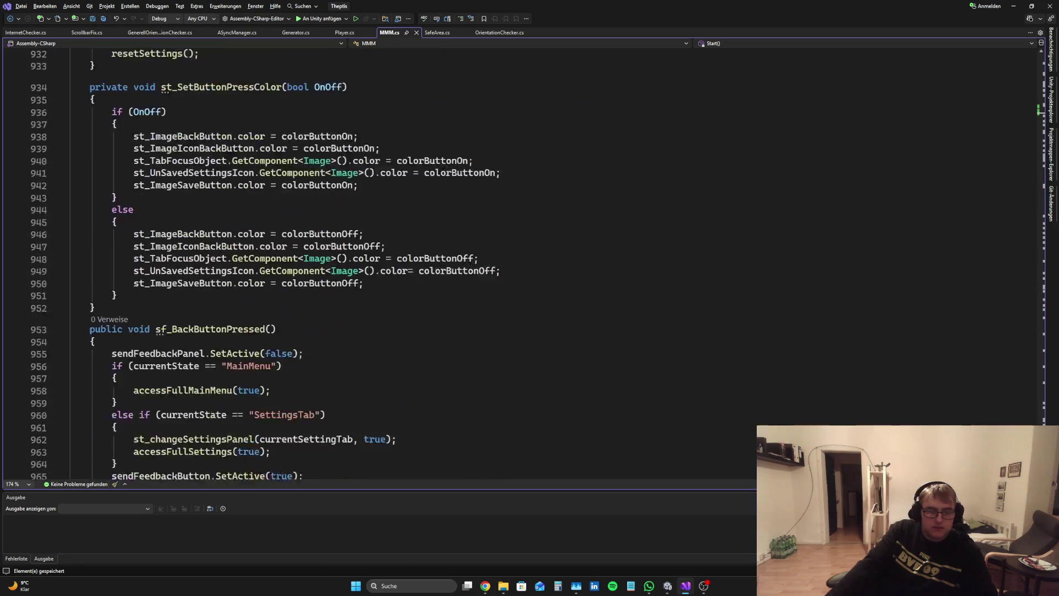
pyautogui.scroll(-8, 451, 385)
pyautogui.scroll(1, 451, 386)
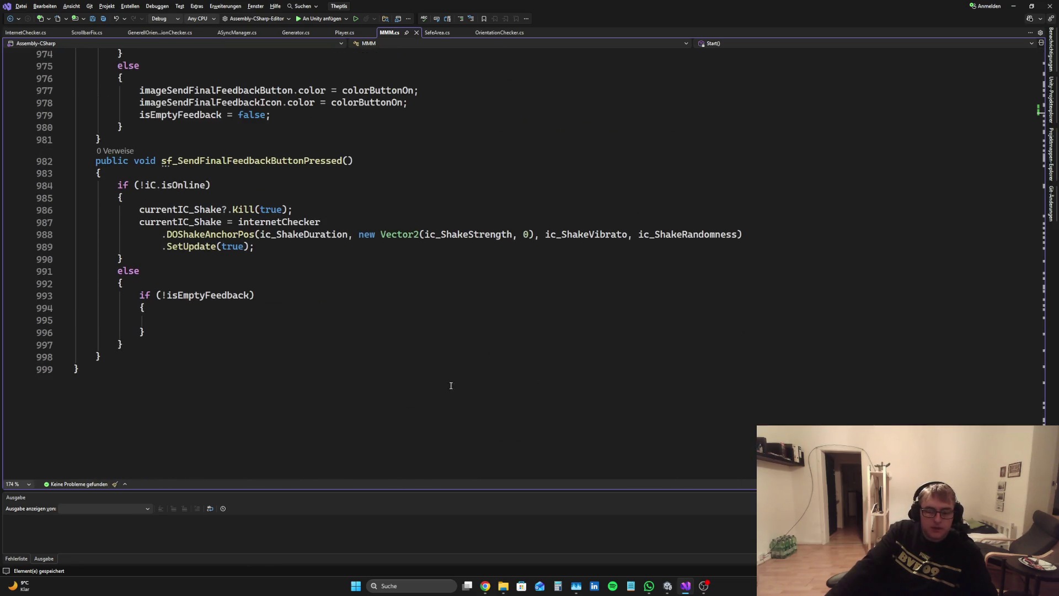
pyautogui.click(484, 585)
# Ask Perplexity how to send the input field's text, including the empty if (!isEmptyFeedback) block
pyautogui.write('Okay jetzt pa')
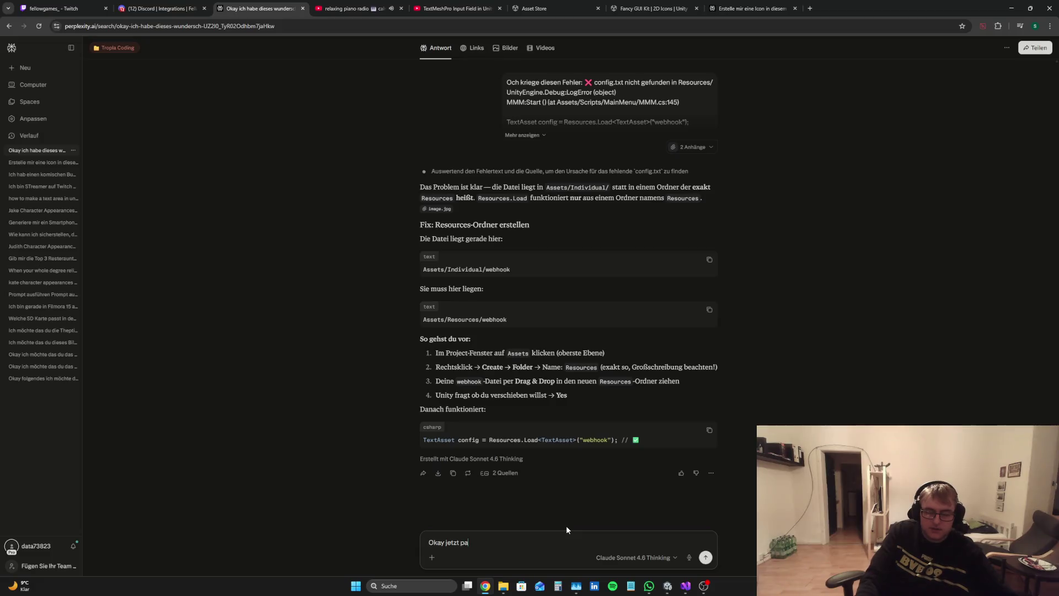
pyautogui.write('sst alles wiede')
pyautogui.write('r zurück')
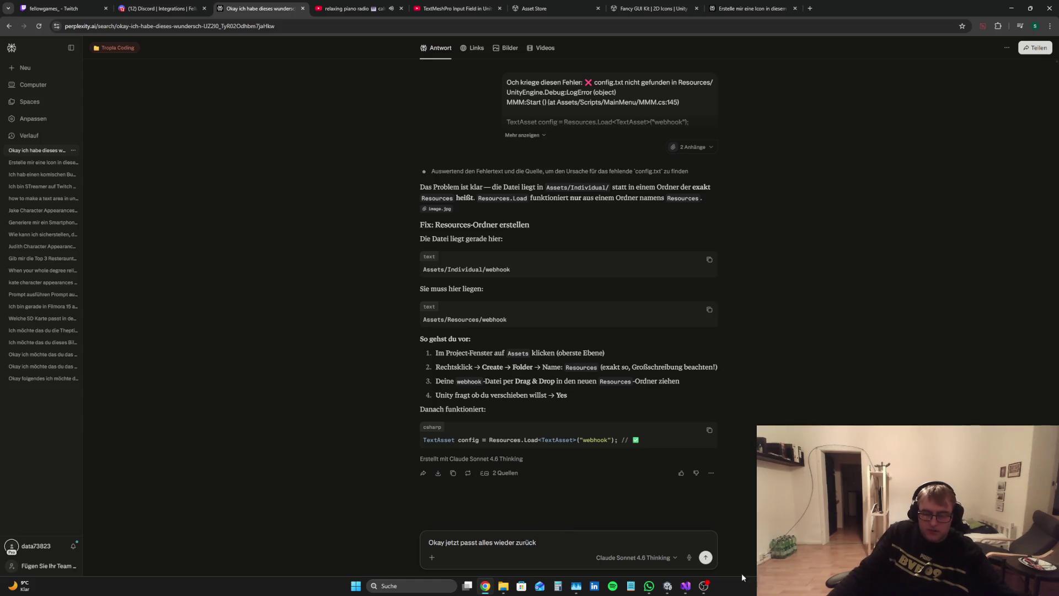
pyautogui.click(686, 586)
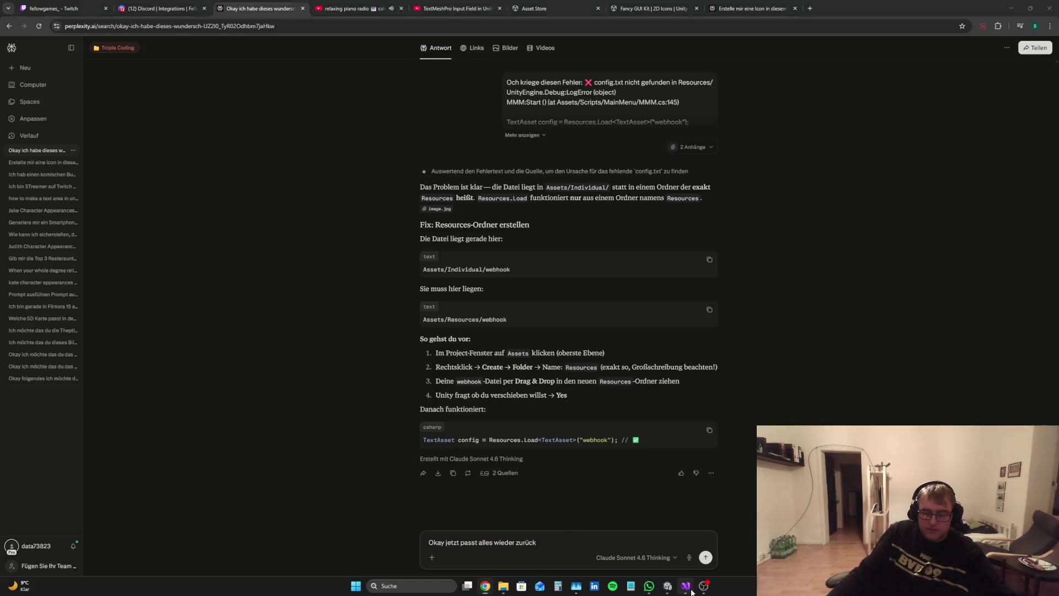
pyautogui.moveTo(144, 332); pyautogui.dragTo(72, 292)
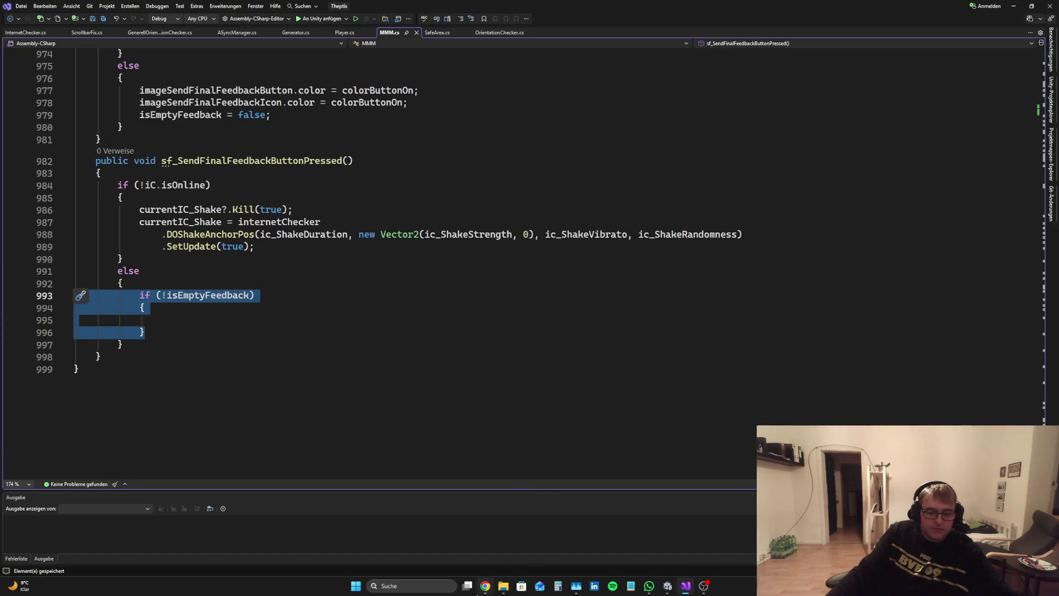
pyautogui.click(485, 586)
pyautogui.write('Okay jetzt passt alles wieder zurück wie kann ich hier')
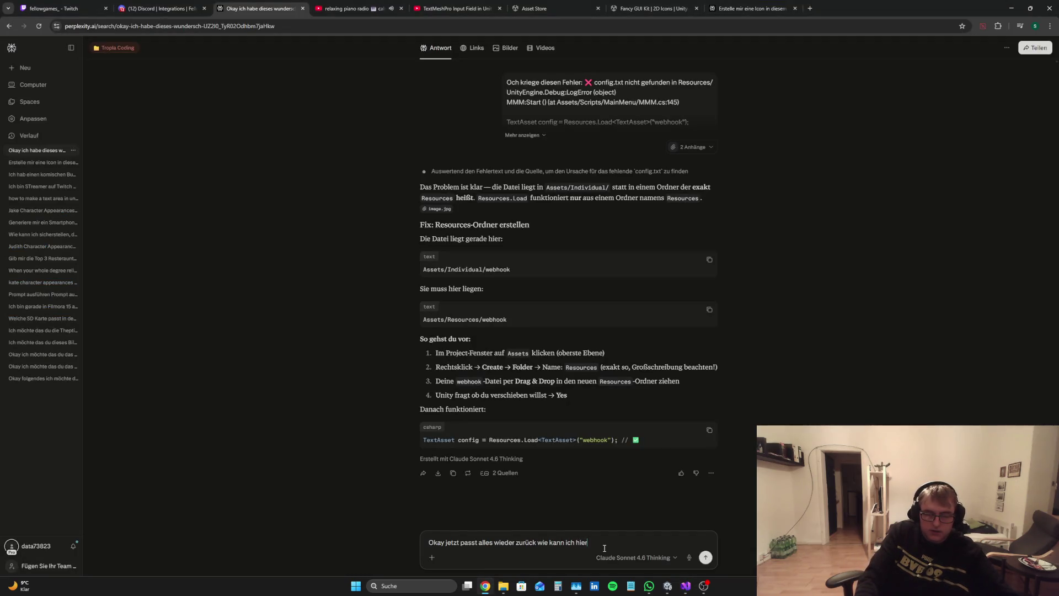
pyautogui.write('dr')
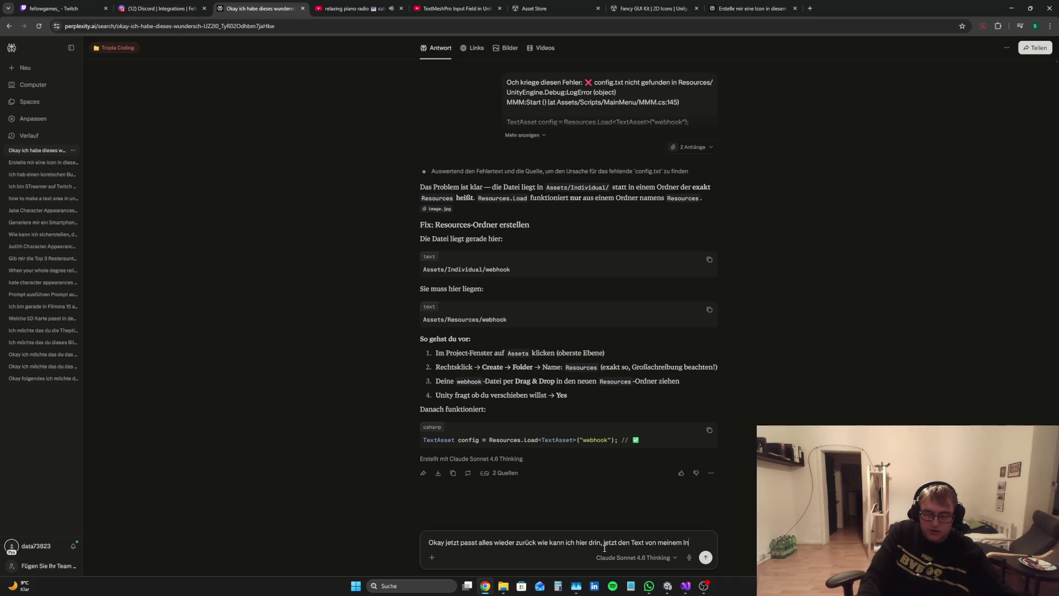
pyautogui.write('tfield se')
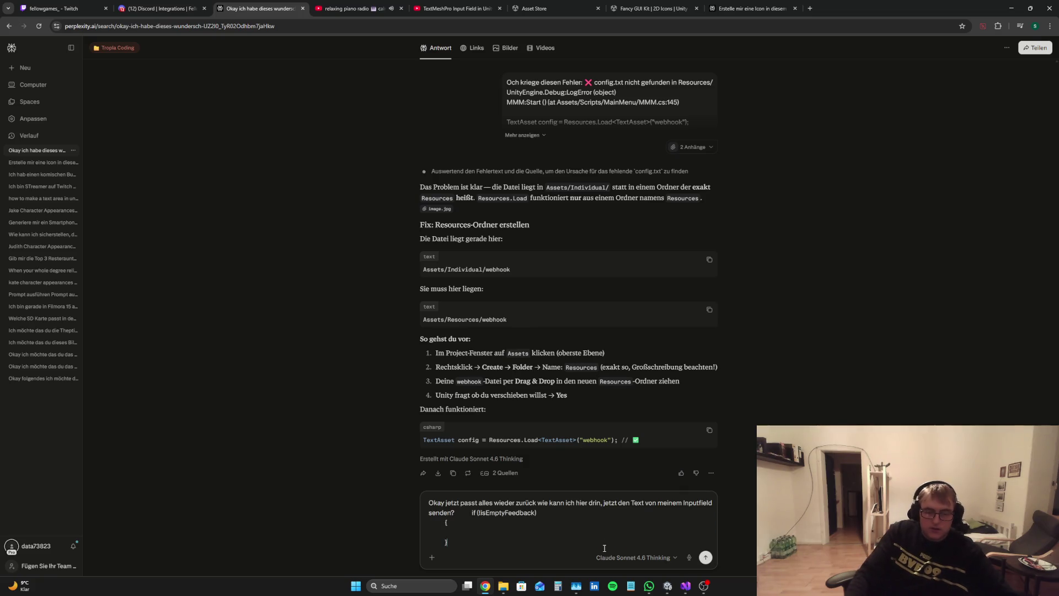
pyautogui.press('Return')
pyautogui.click(162, 6)
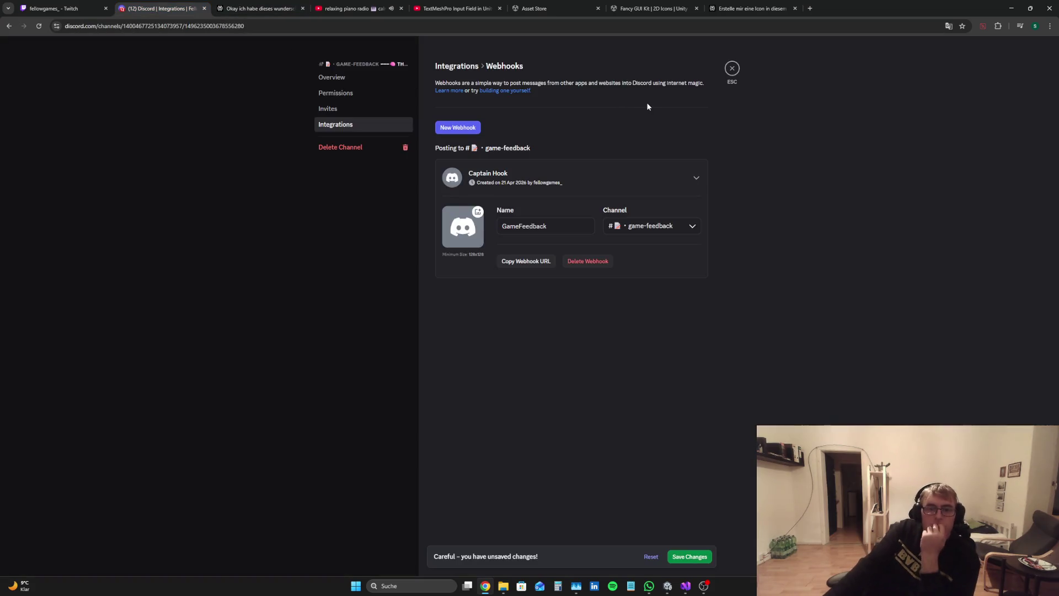
pyautogui.click(728, 67)
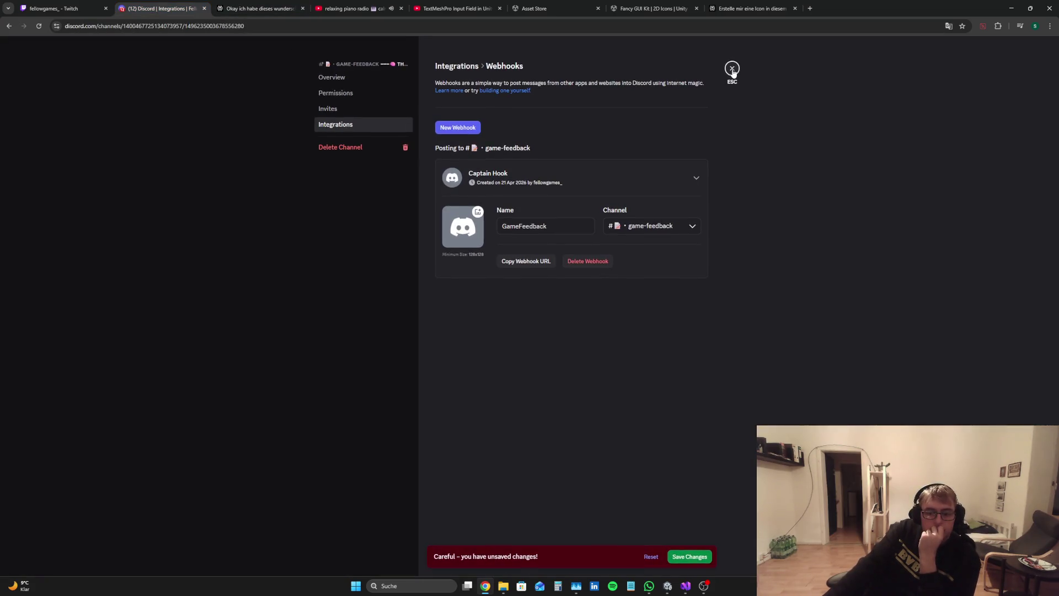
pyautogui.click(690, 557)
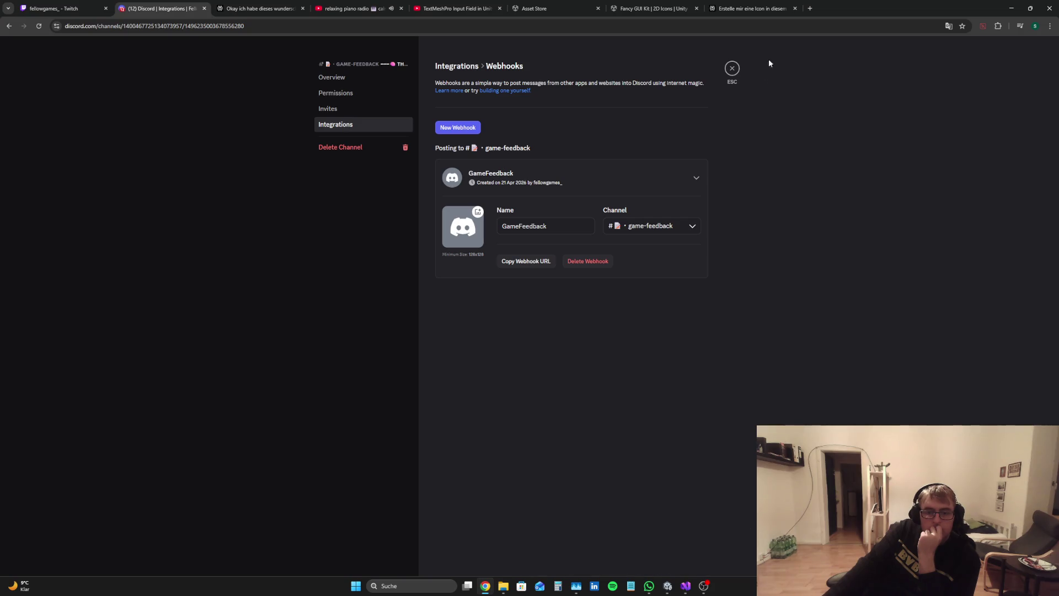
pyautogui.click(728, 72)
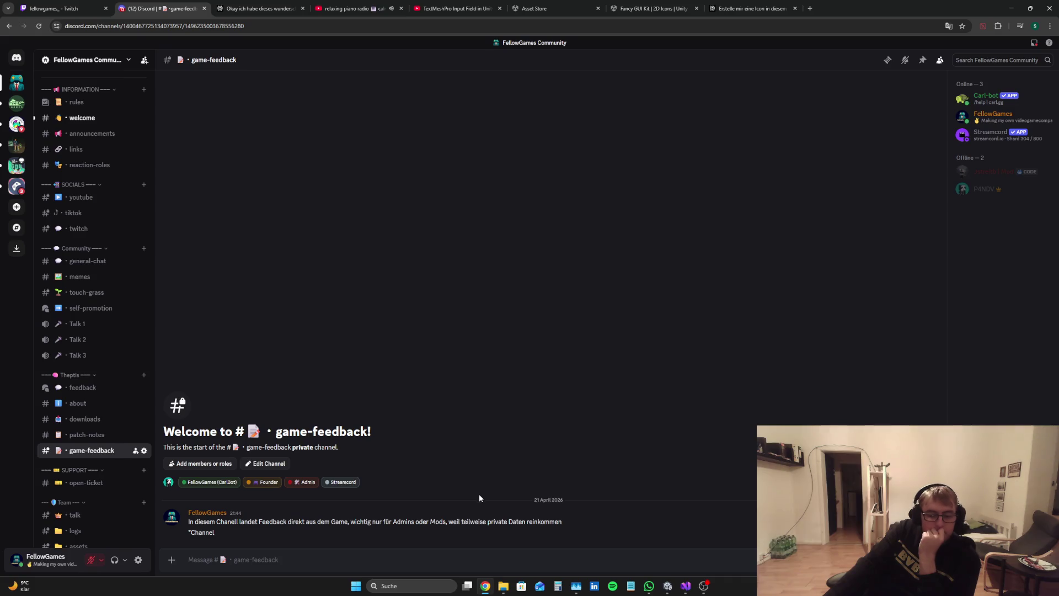
pyautogui.click(259, 8)
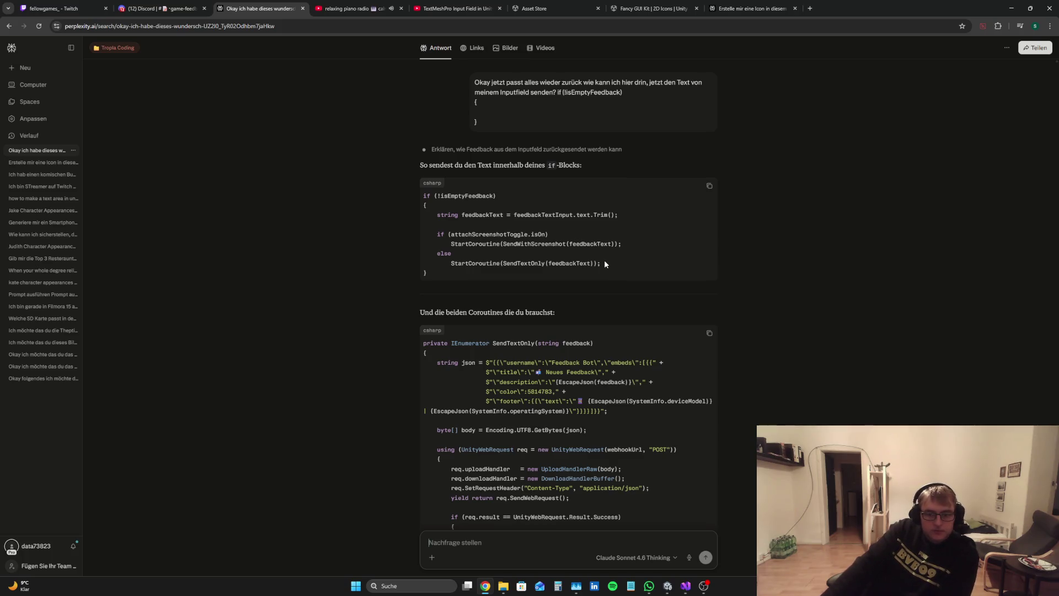
# Ask Perplexity in German to drop the screenshot and send only the feedback text
pyautogui.scroll(-15, 609, 257)
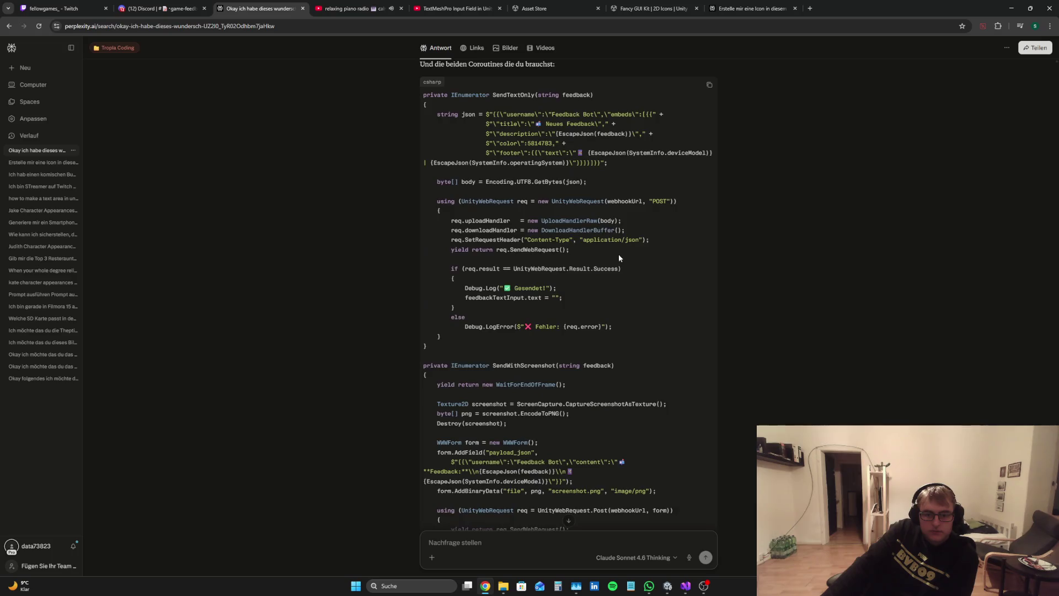
pyautogui.click(521, 539)
pyautogui.write('Ne')
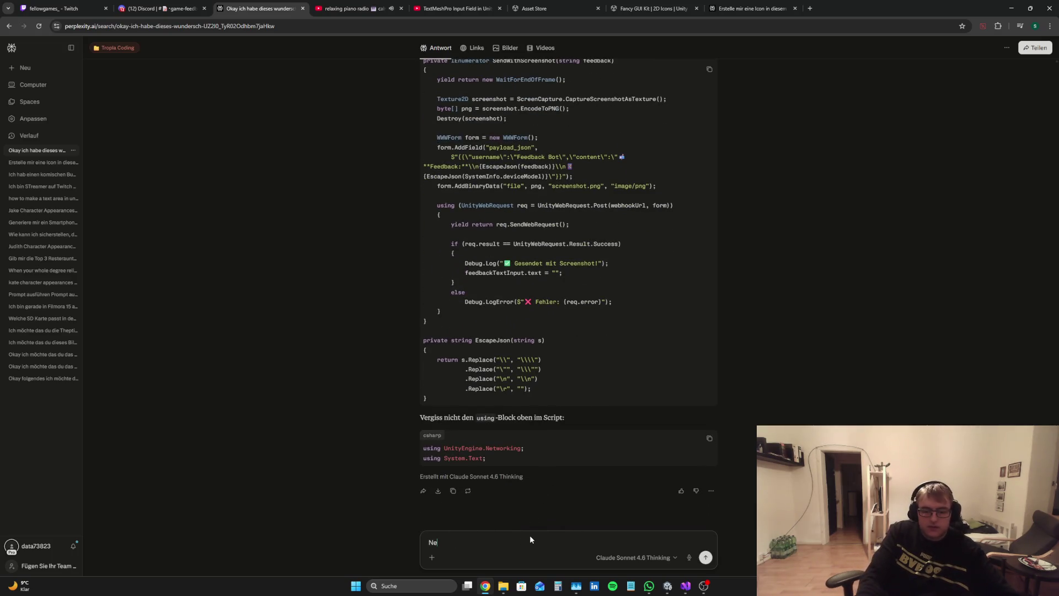
pyautogui.write('in lass das mit dekm')
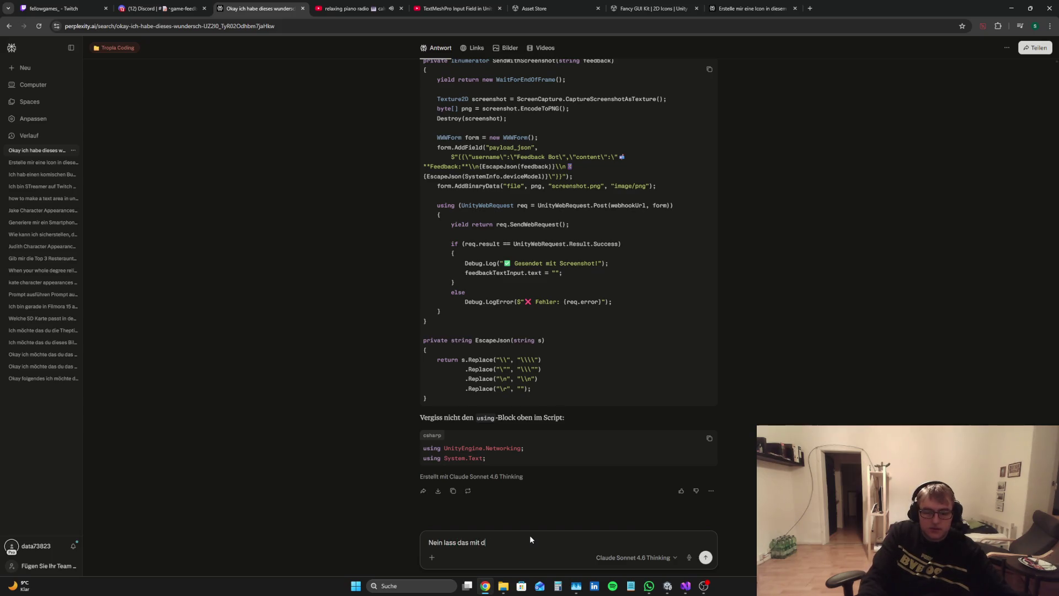
pyautogui.press('BackSpace')
pyautogui.press('BackSpace')
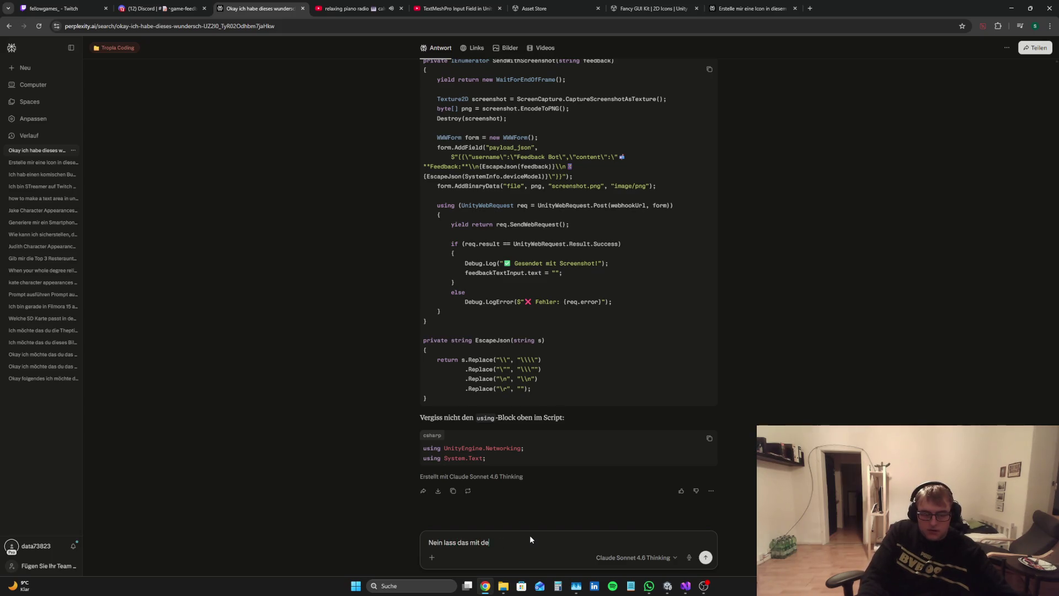
pyautogui.write('m Screenshot weg ic')
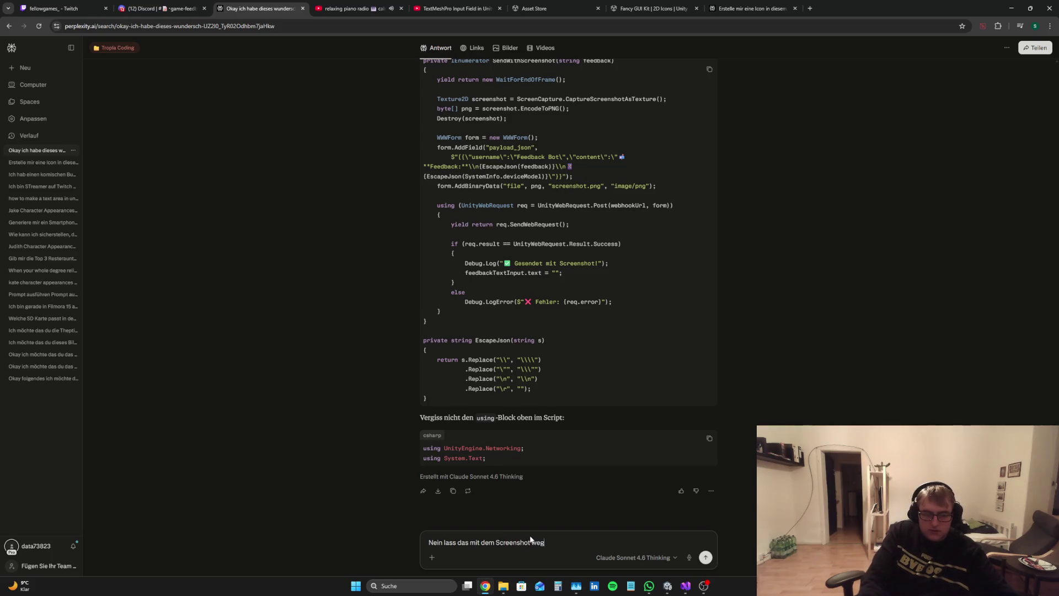
pyautogui.write('h möchte jetzt erstmal nur den Text senden')
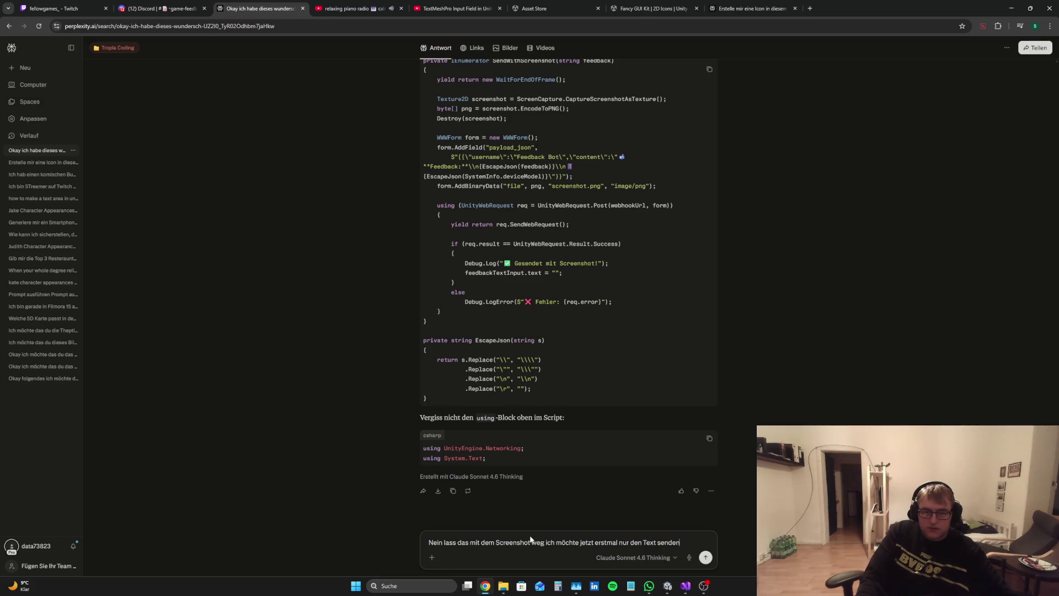
pyautogui.press('Return')
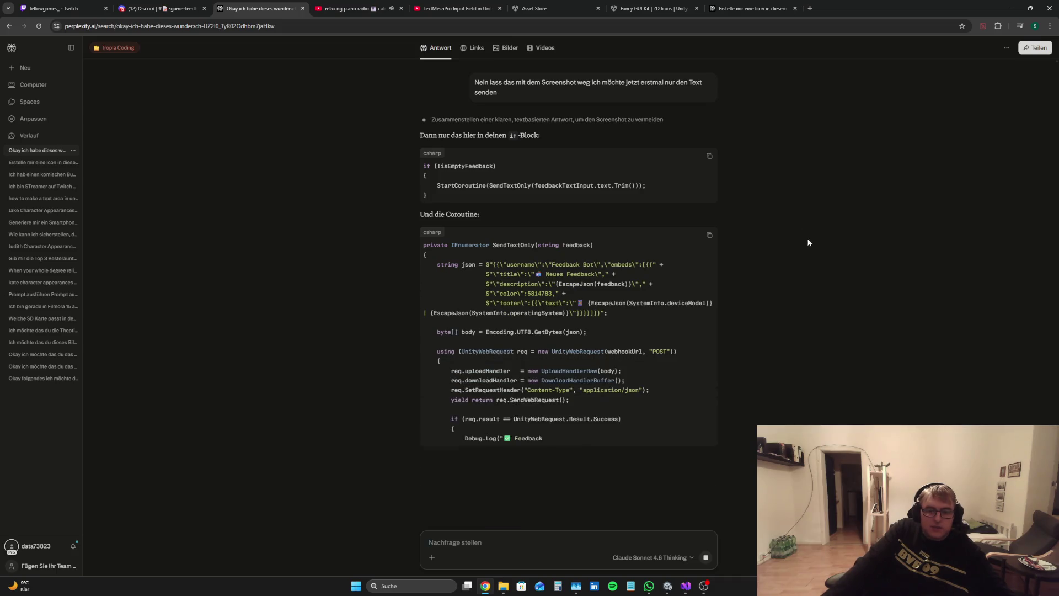
# Scroll through the Perplexity answer and briefly check the Discord game-feedback channel
pyautogui.scroll(2, 790, 225)
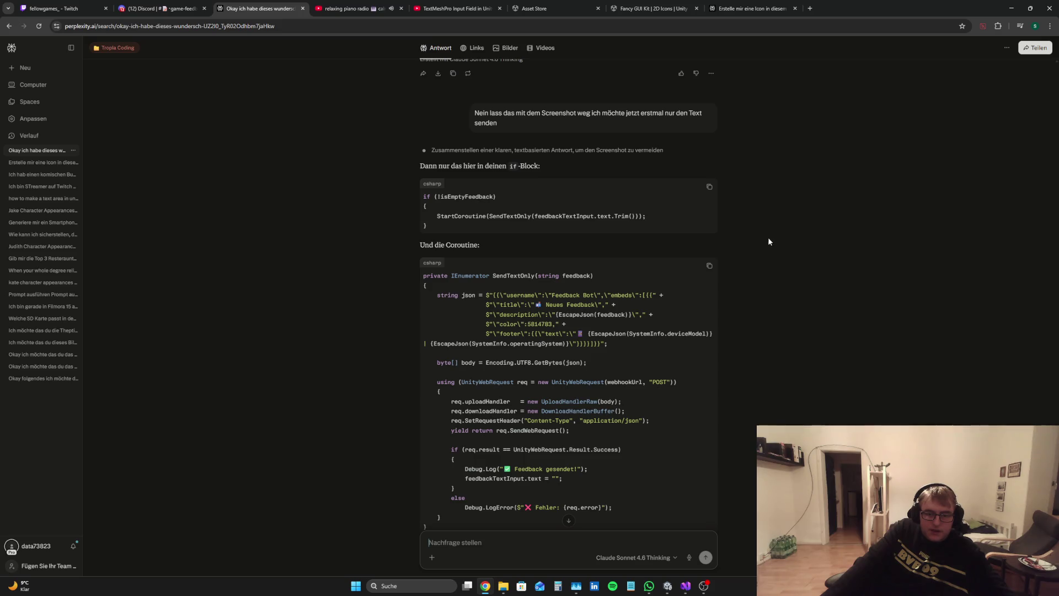
pyautogui.scroll(-2, 768, 237)
pyautogui.scroll(-2, 758, 233)
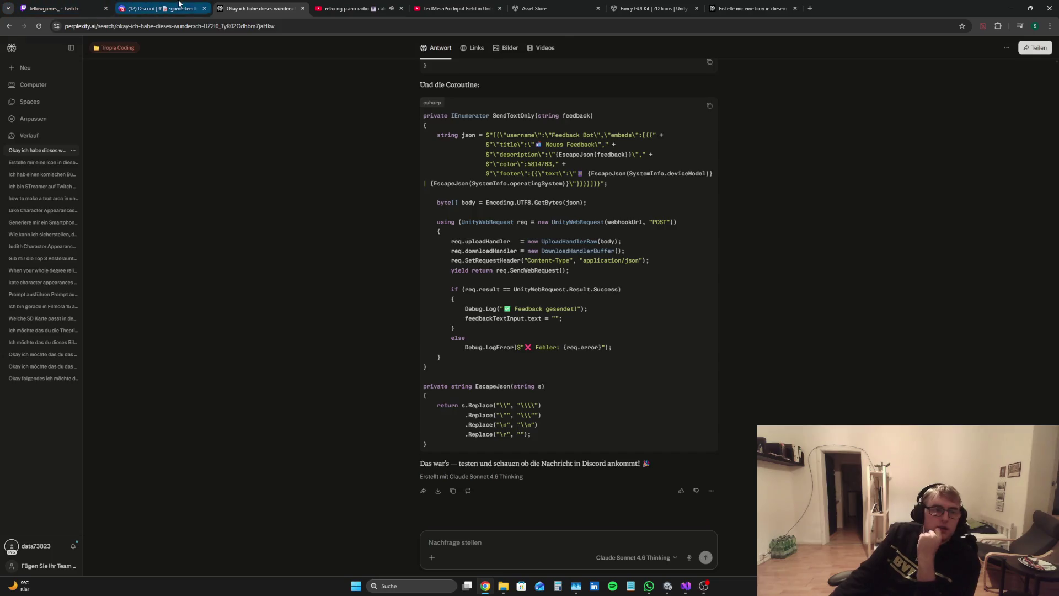
pyautogui.click(160, 9)
pyautogui.click(306, 4)
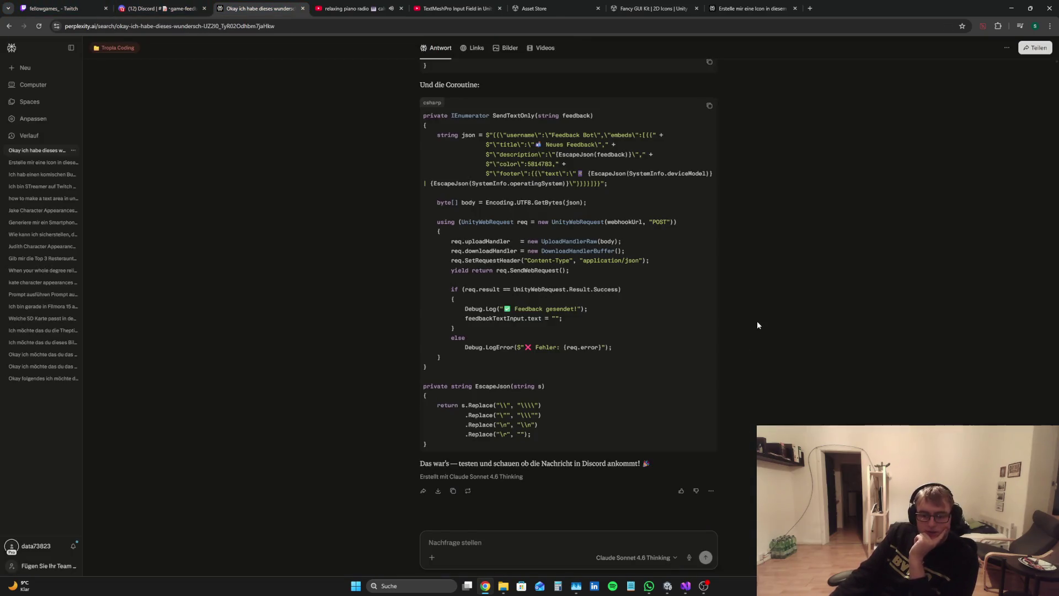
# Select the code from the SendTextOnly coroutine through the EscapeJson helper and copy it
pyautogui.scroll(3, 759, 321)
pyautogui.scroll(-3, 762, 324)
pyautogui.scroll(1, 761, 333)
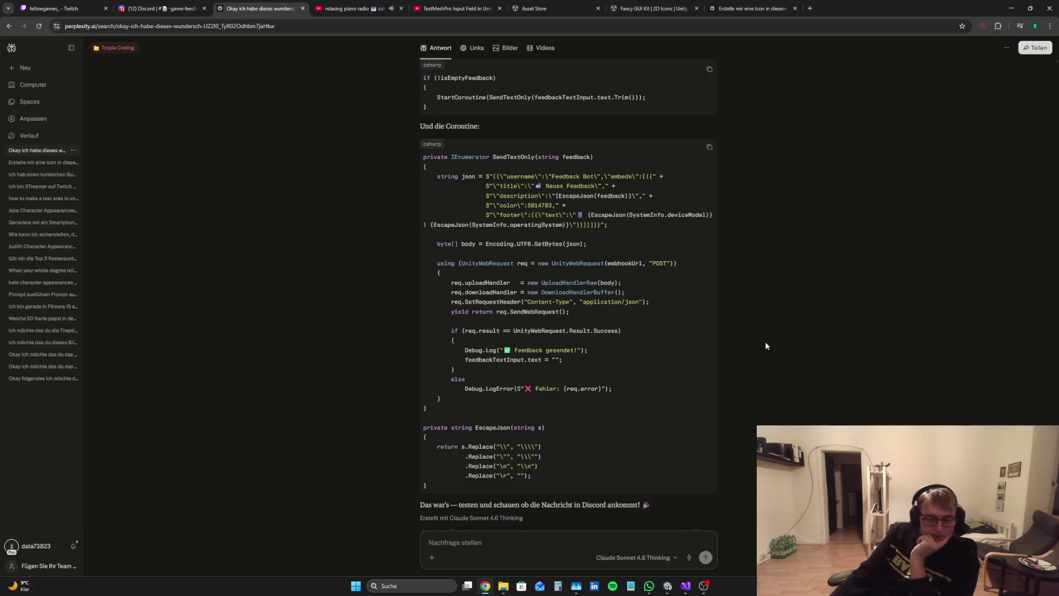
pyautogui.scroll(2, 753, 375)
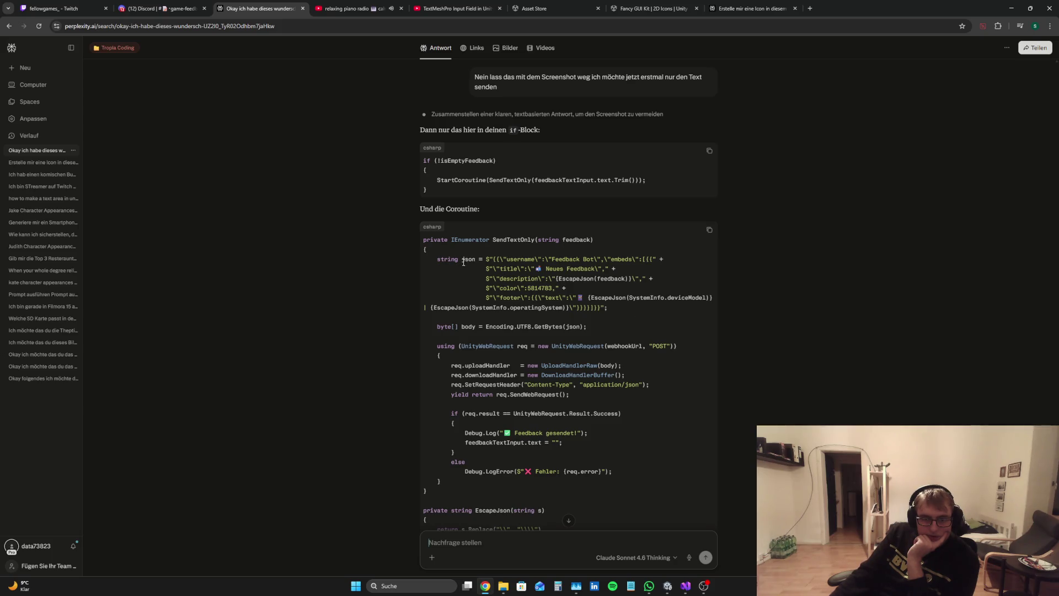
pyautogui.scroll(-3, 614, 296)
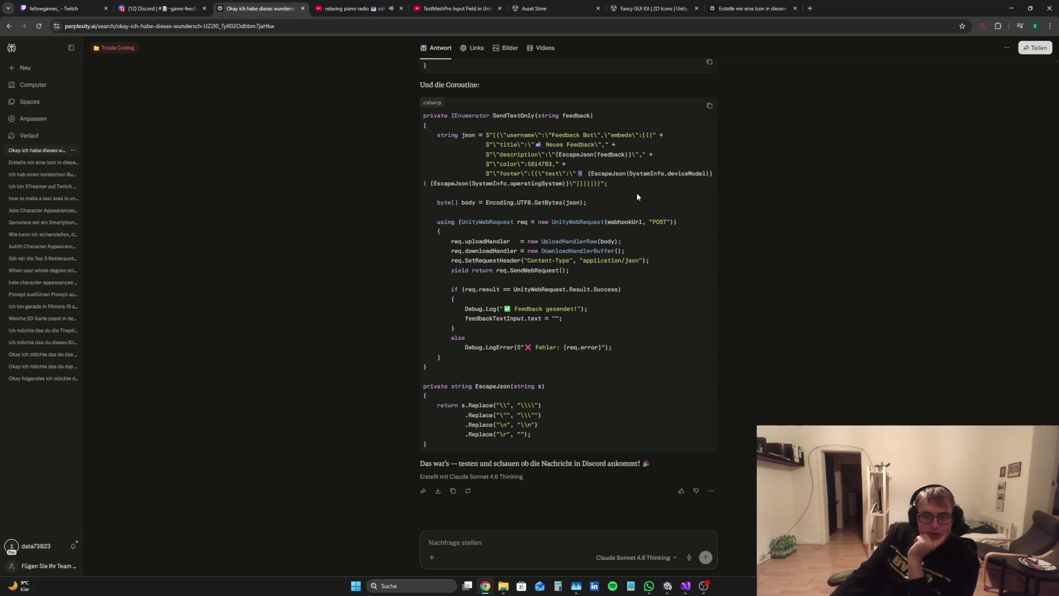
pyautogui.scroll(3, 638, 195)
pyautogui.scroll(-3, 637, 196)
pyautogui.moveTo(450, 448)
pyautogui.mouseDown()
pyautogui.moveTo(412, 396)
pyautogui.moveTo(408, 347)
pyautogui.moveTo(427, 461)
pyautogui.moveTo(402, 343)
pyautogui.moveTo(407, 116)
pyautogui.mouseUp()
pyautogui.rightClick(442, 123)
pyautogui.click(466, 129)
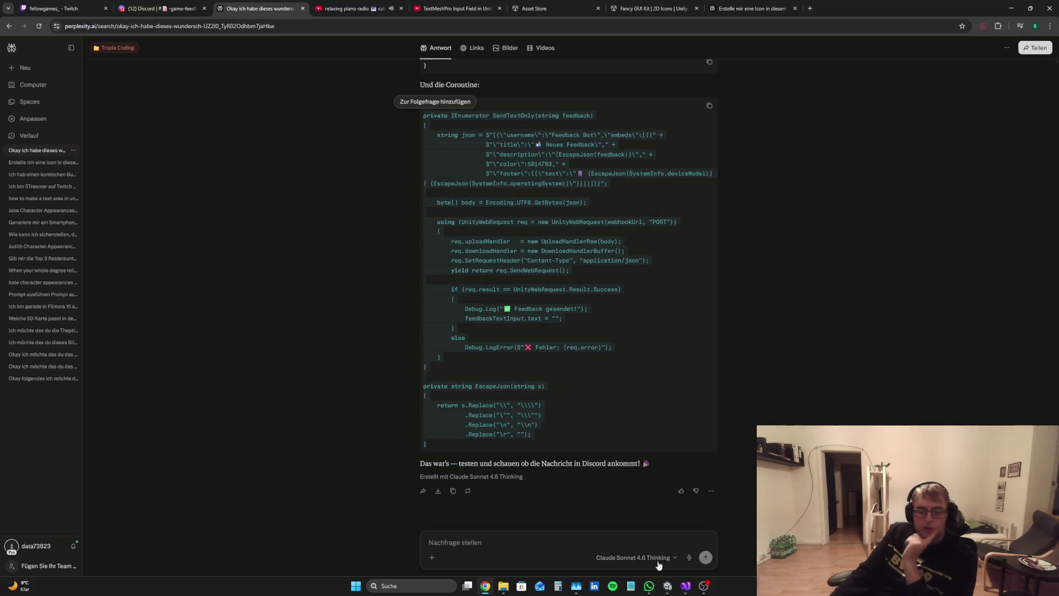
# Paste the SendTextOnly and EscapeJson methods into MMM.cs below the feedback handler
pyautogui.hotkey('alt', 'Tab')
pyautogui.click(356, 439)
pyautogui.press('Up')
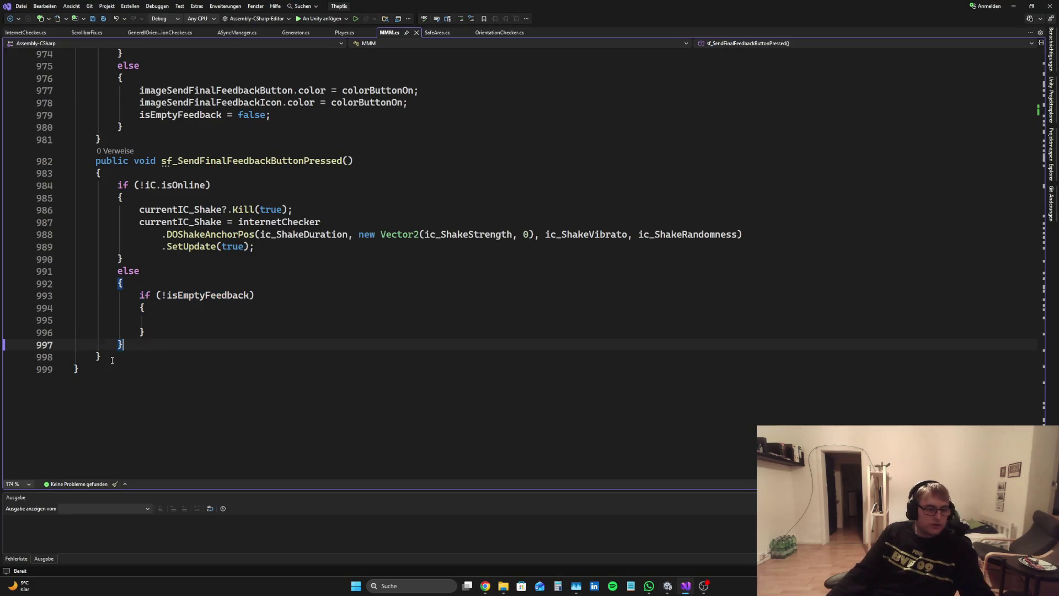
pyautogui.press('Return')
pyautogui.hotkey('ctrl', 'v')
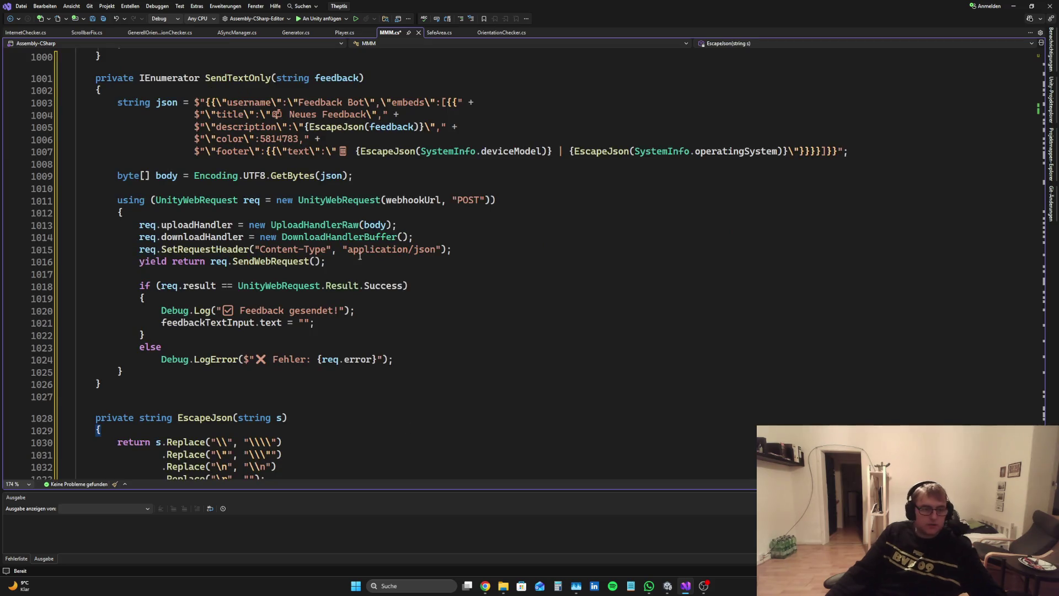
pyautogui.scroll(7, 340, 174)
pyautogui.scroll(3, 340, 174)
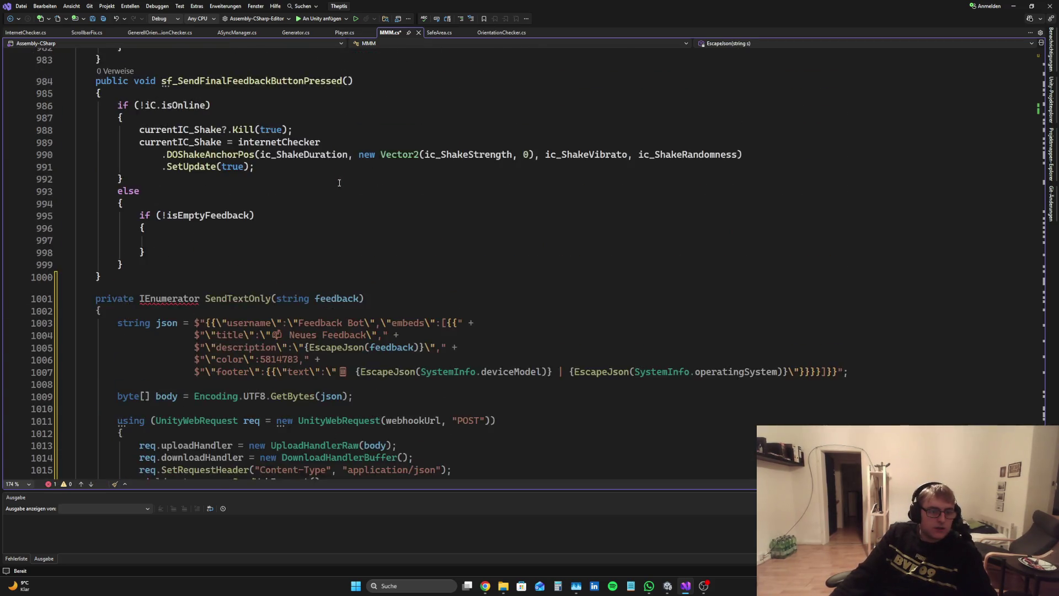
pyautogui.scroll(-8, 340, 174)
# Copy the StartCoroutine(SendTextOnly(...)) line from the answer into MMM.cs's empty if-block
pyautogui.click(485, 590)
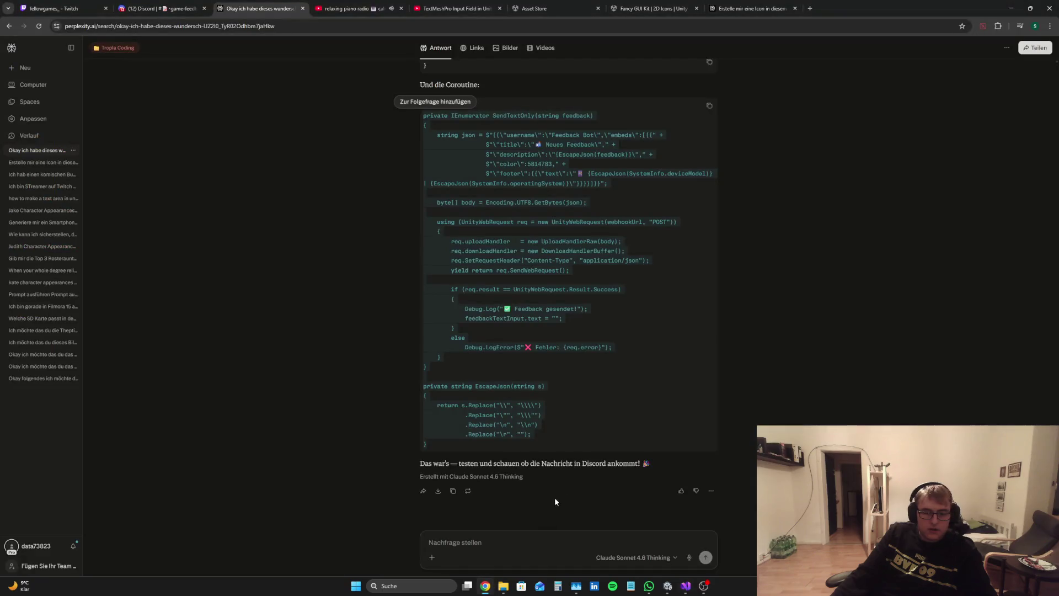
pyautogui.scroll(4, 617, 369)
pyautogui.moveTo(649, 268)
pyautogui.mouseDown()
pyautogui.moveTo(370, 250)
pyautogui.moveTo(579, 266)
pyautogui.moveTo(446, 260)
pyautogui.mouseUp()
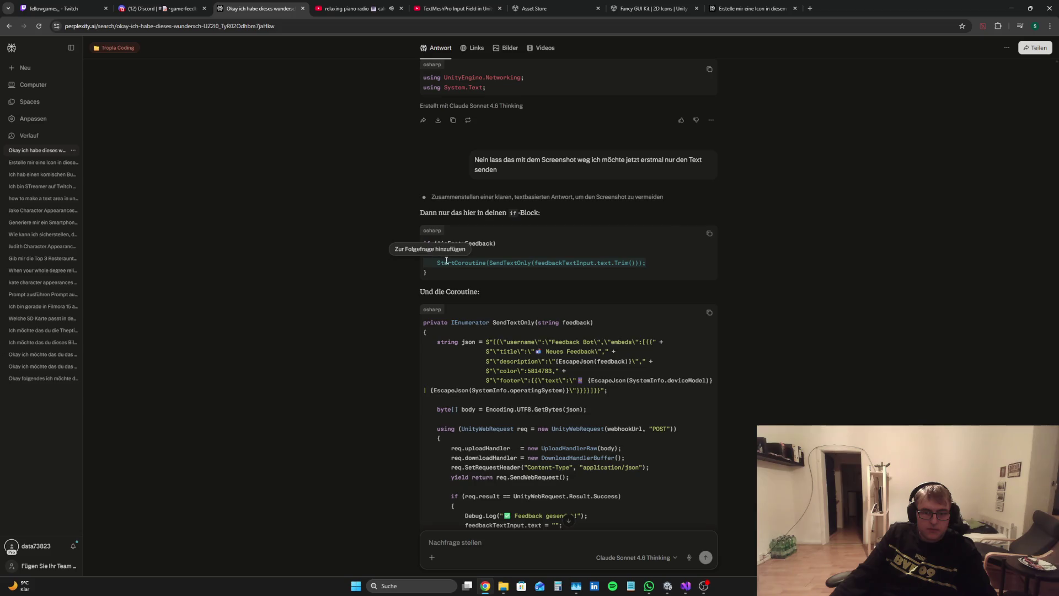
pyautogui.hotkey('alt', 'Tab')
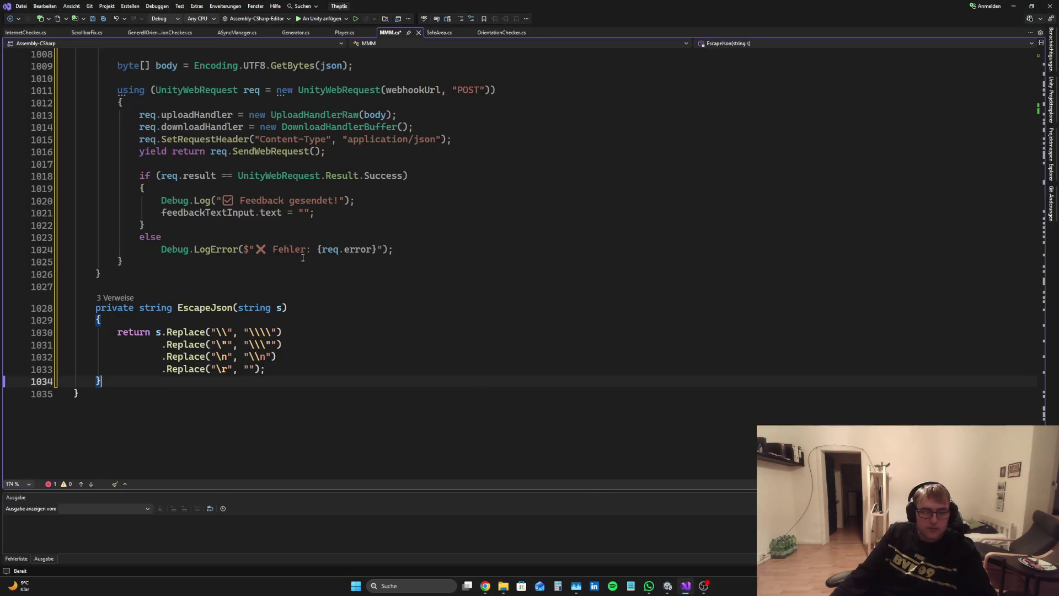
pyautogui.scroll(1, 323, 211)
pyautogui.click(323, 203)
pyautogui.hotkey('ctrl', 'v')
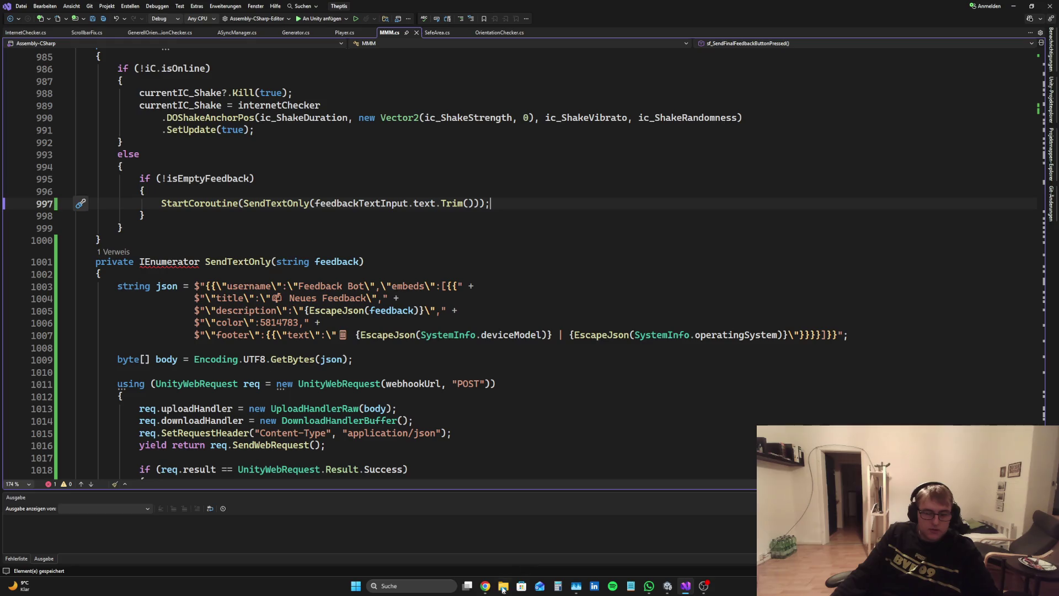
# Recheck the Perplexity answer, then bring up InternetChecker.cs in Visual Studio
pyautogui.click(485, 589)
pyautogui.click(761, 395)
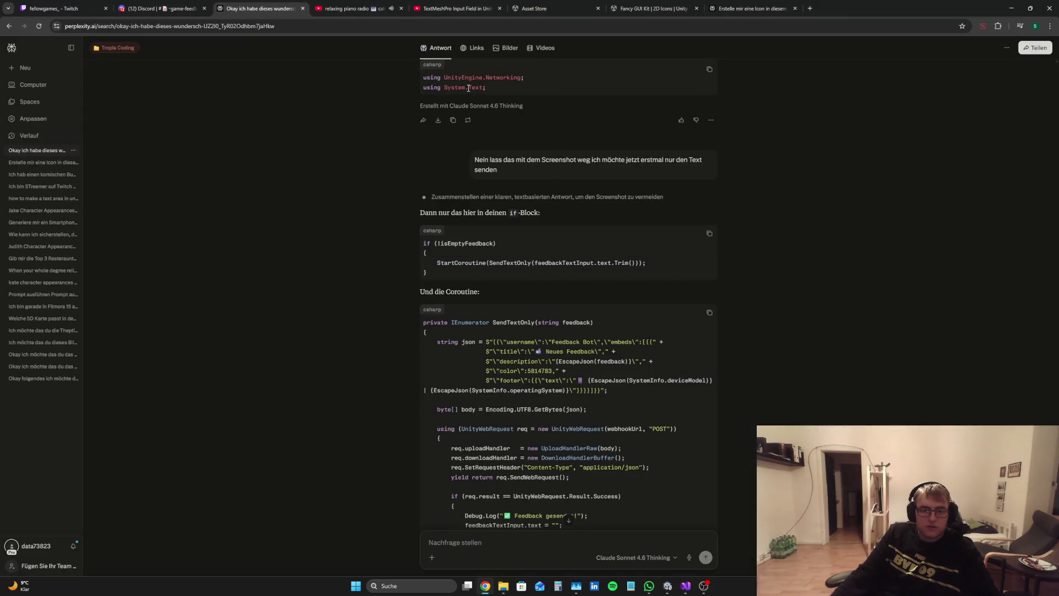
pyautogui.scroll(10, 562, 201)
pyautogui.click(683, 584)
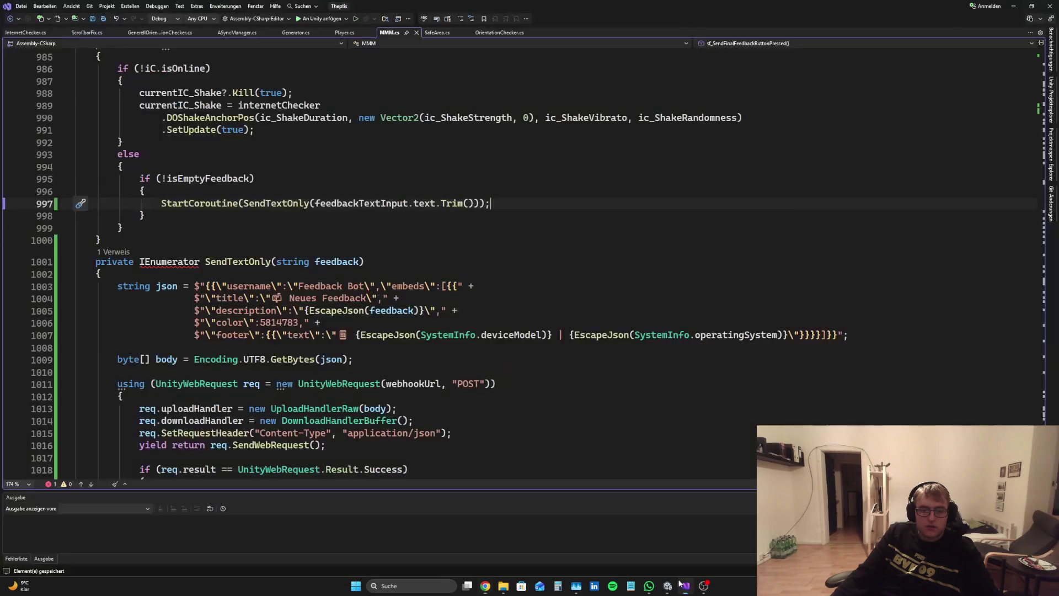
pyautogui.click(25, 32)
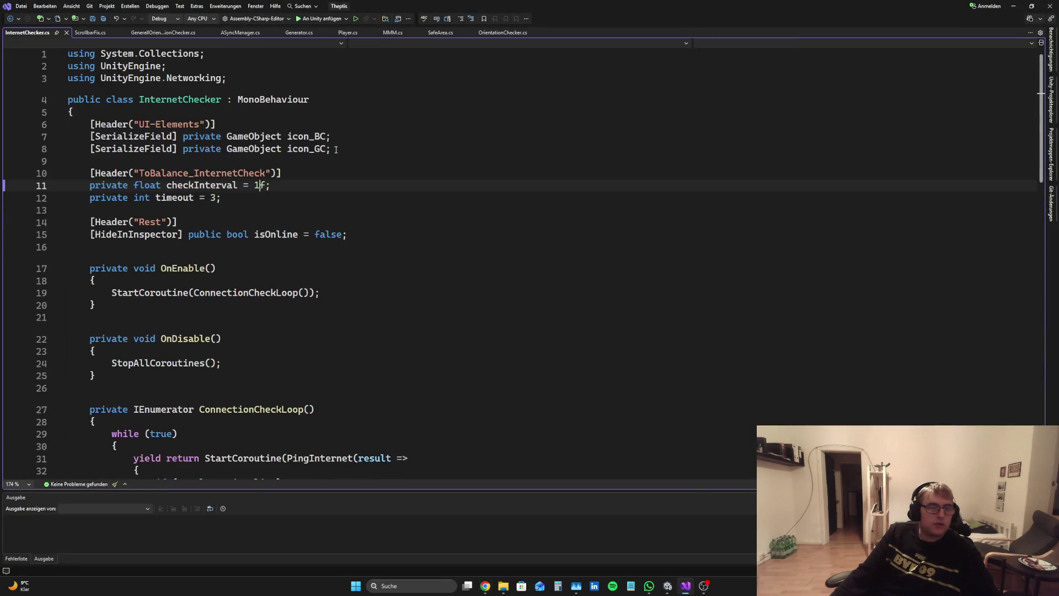
# Copy the 'using System.Collections;' line from InternetChecker.cs and return to MMM.cs
pyautogui.moveTo(205, 53); pyautogui.dragTo(68, 53)
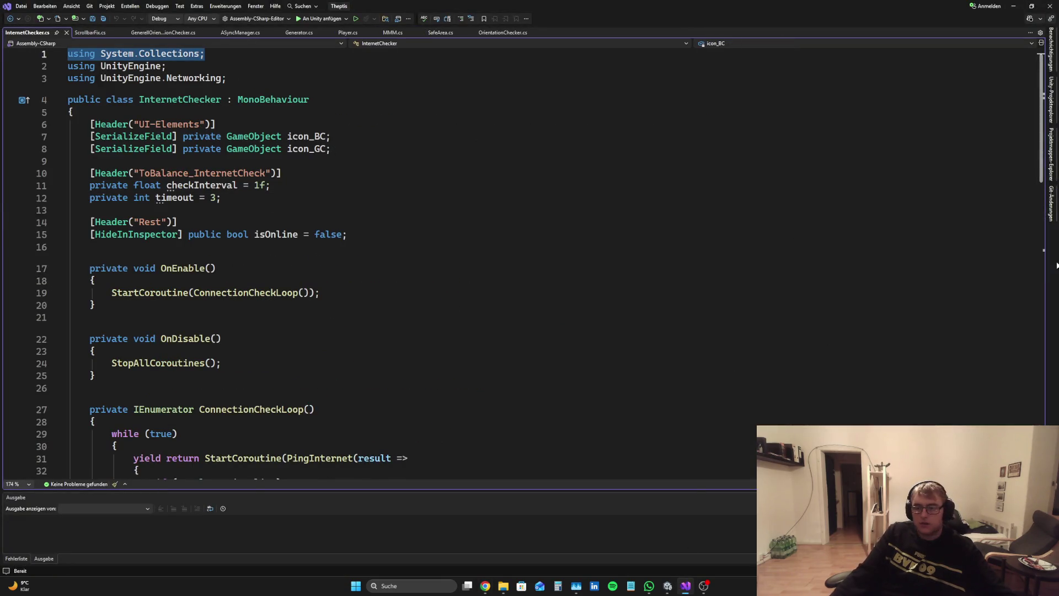
pyautogui.click(443, 33)
pyautogui.click(501, 34)
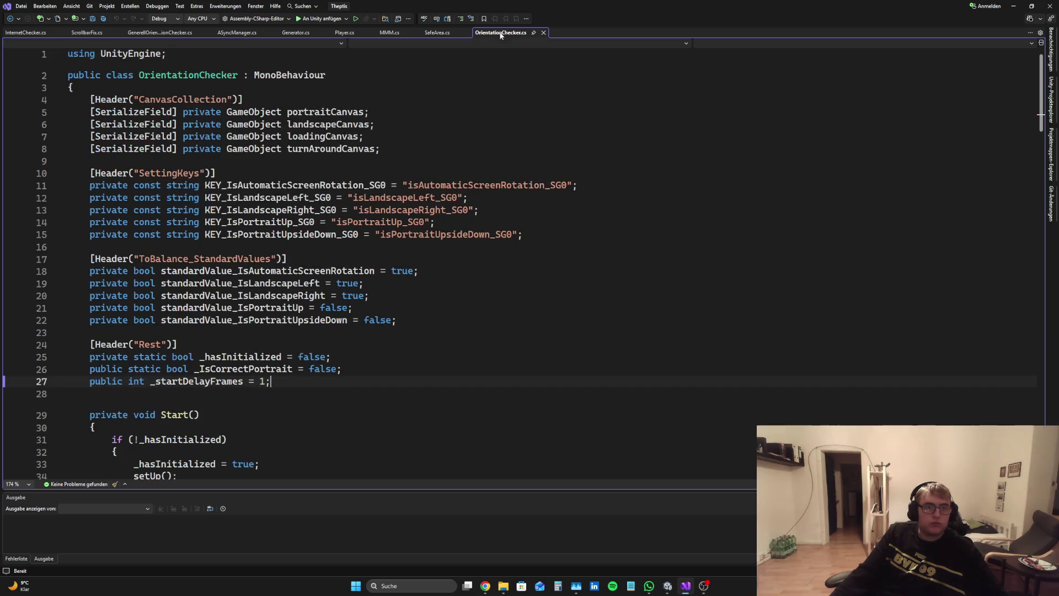
pyautogui.click(436, 32)
pyautogui.click(389, 33)
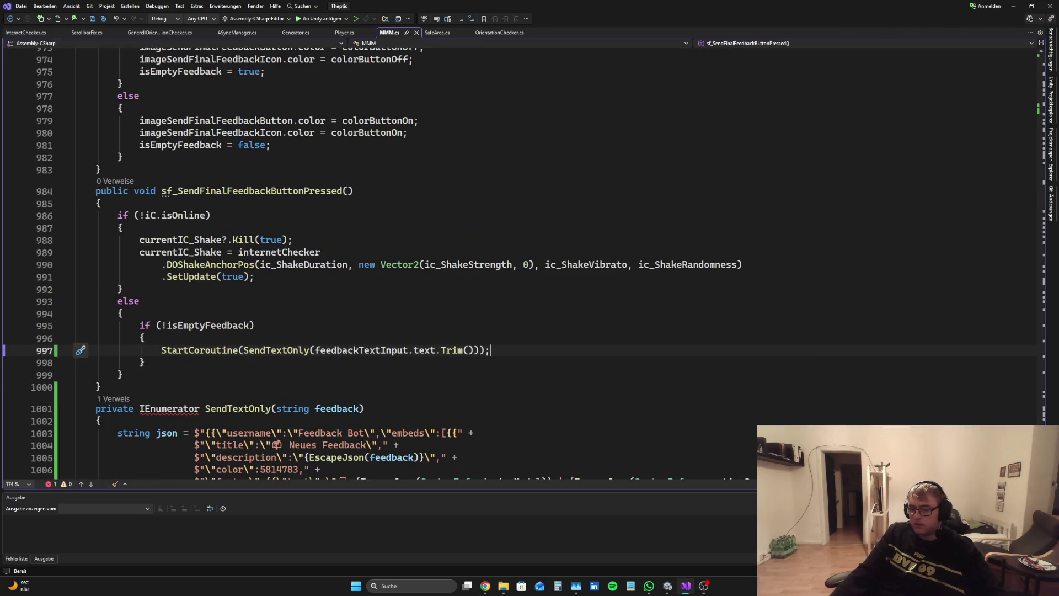
# Paste 'using System.Collections;' under MMM.cs's existing usings and save the file
pyautogui.scroll(20, 1001, 270)
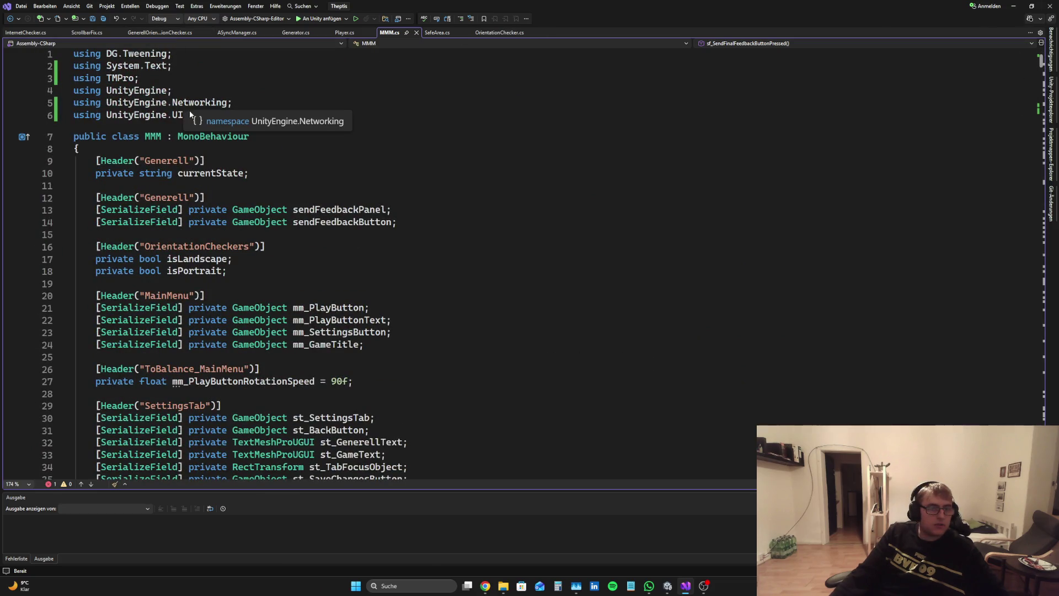
pyautogui.click(184, 112)
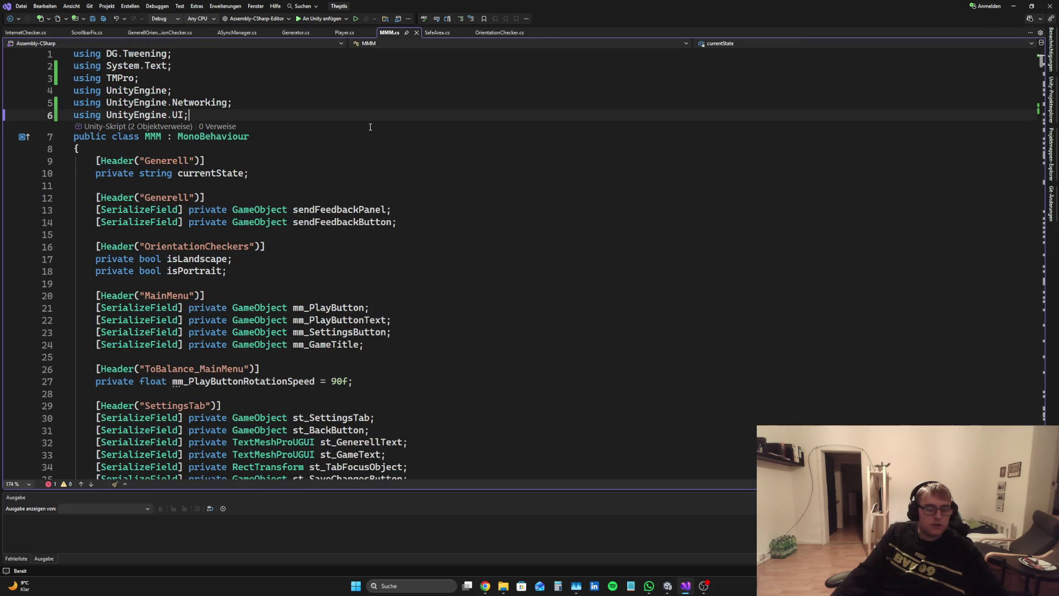
pyautogui.press('Return')
pyautogui.hotkey('ctrl', 'v')
pyautogui.hotkey('ctrl', 's')
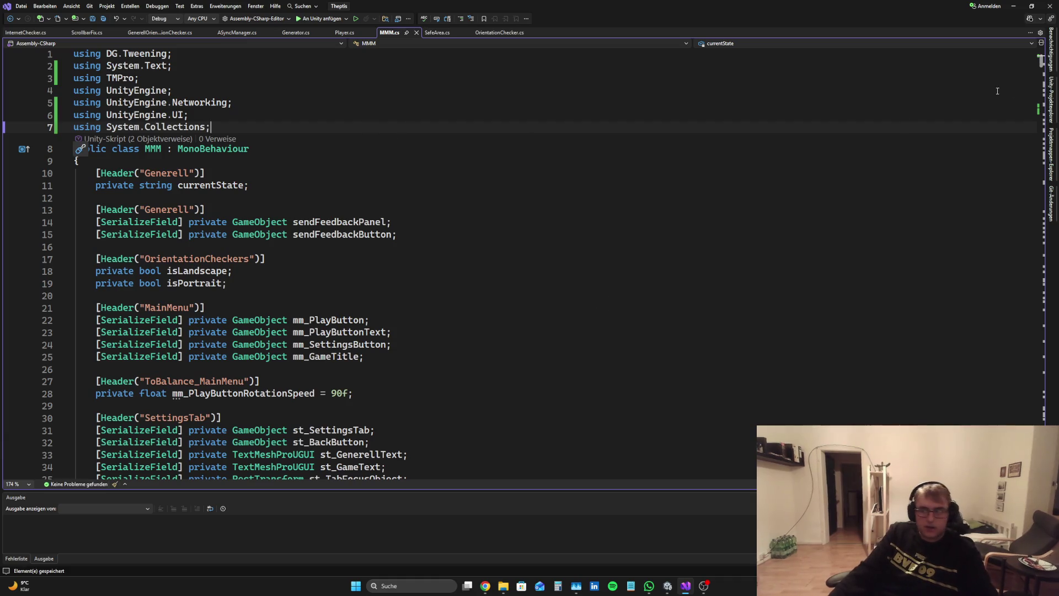
pyautogui.scroll(-20, 1040, 70)
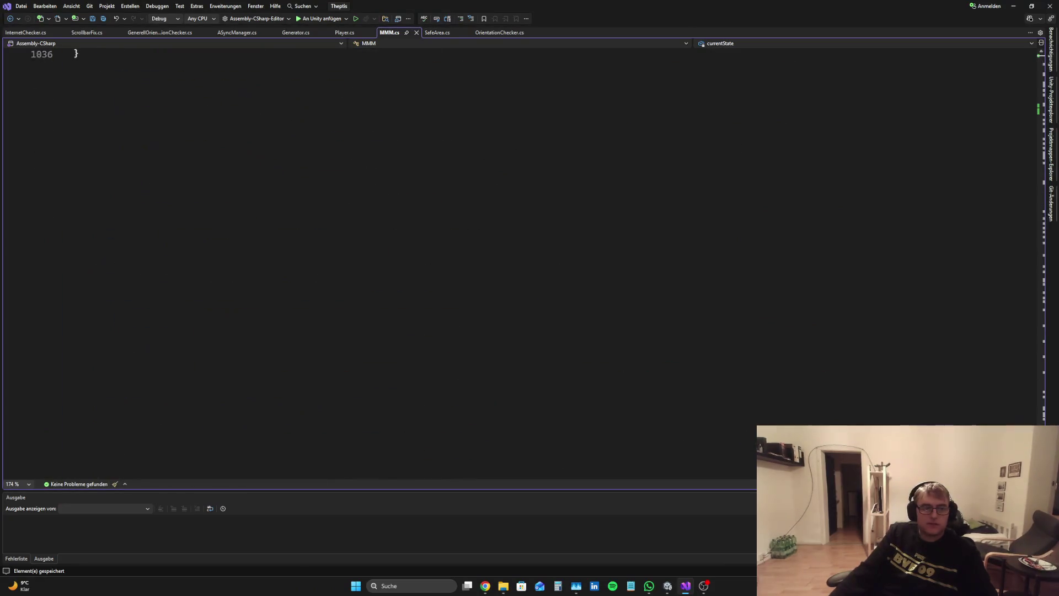
pyautogui.scroll(6, 247, 223)
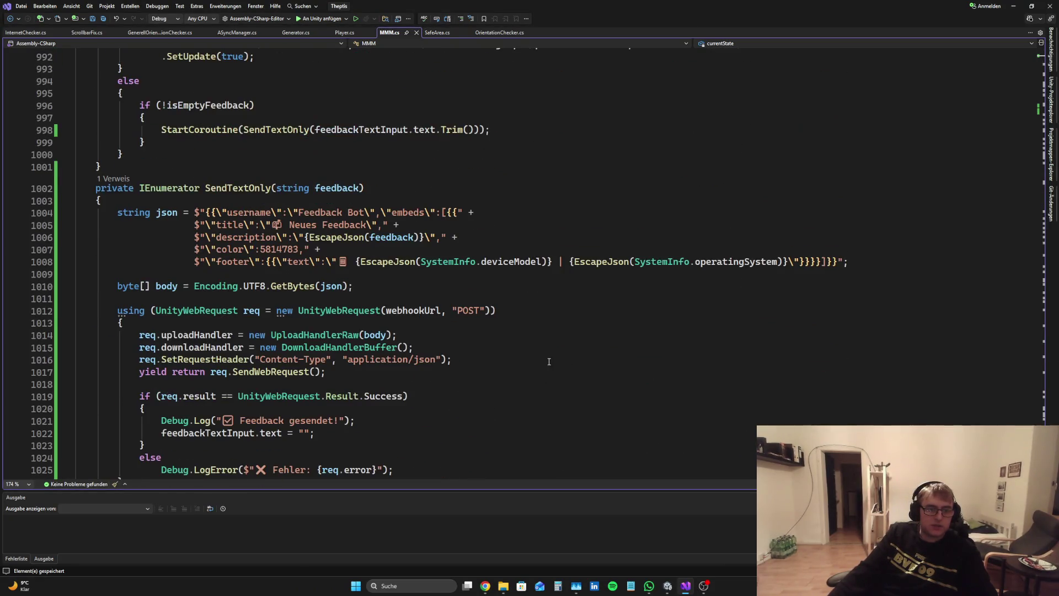
pyautogui.scroll(-3, 349, 229)
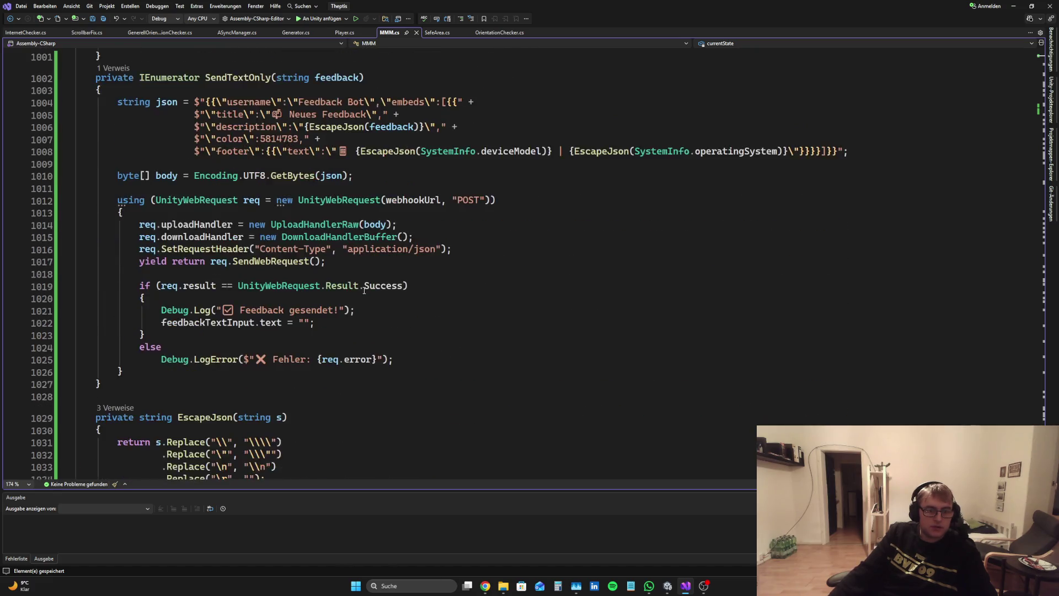
pyautogui.scroll(3, 386, 339)
pyautogui.scroll(-2, 386, 339)
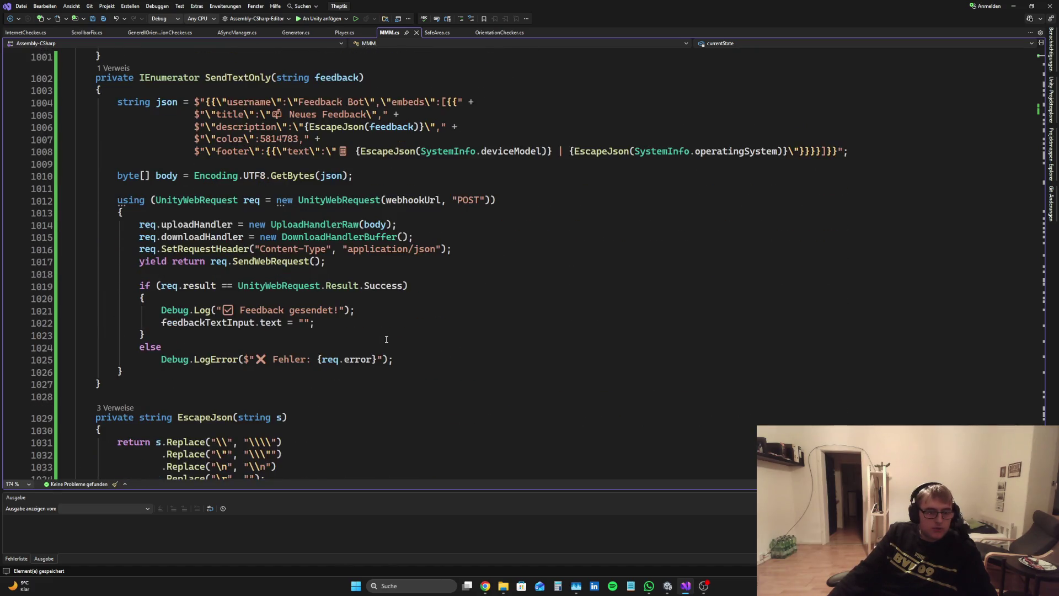
pyautogui.scroll(1, 386, 339)
pyautogui.scroll(-2, 386, 339)
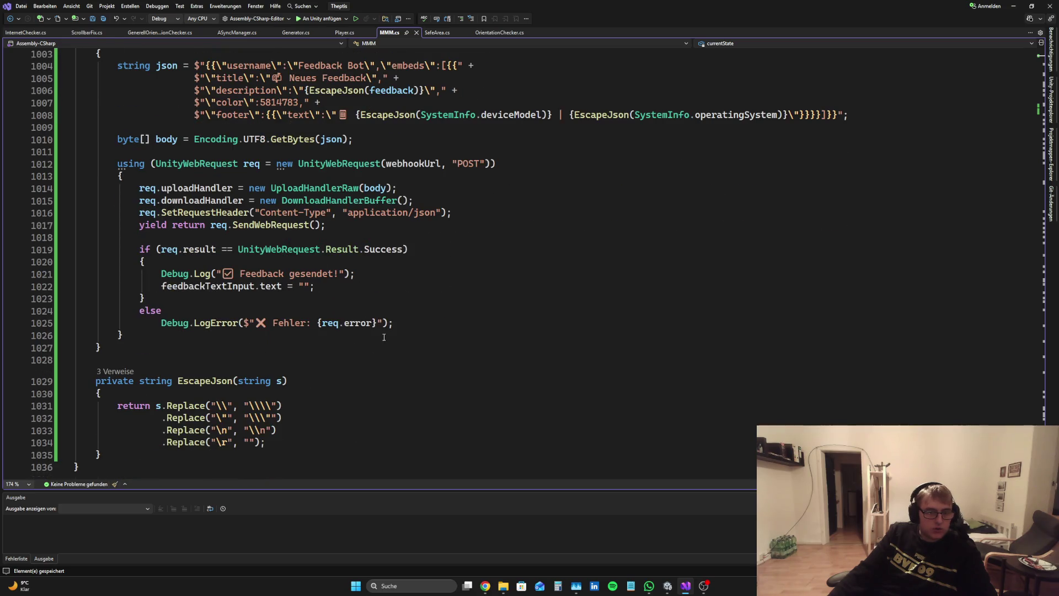
# Start Play mode in Unity and open the game's Send Feedback panel
pyautogui.click(674, 592)
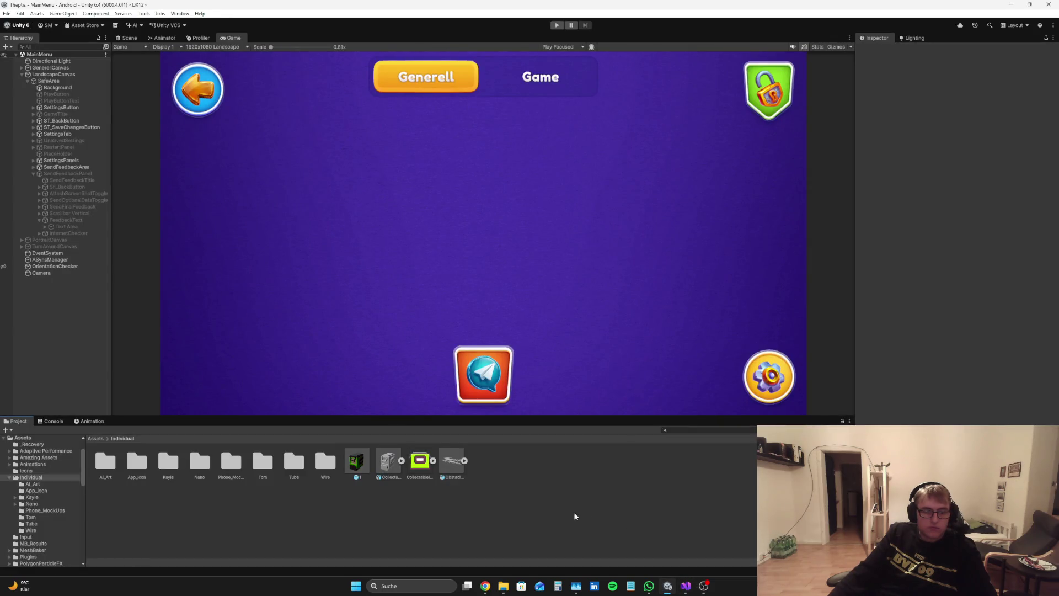
pyautogui.click(557, 24)
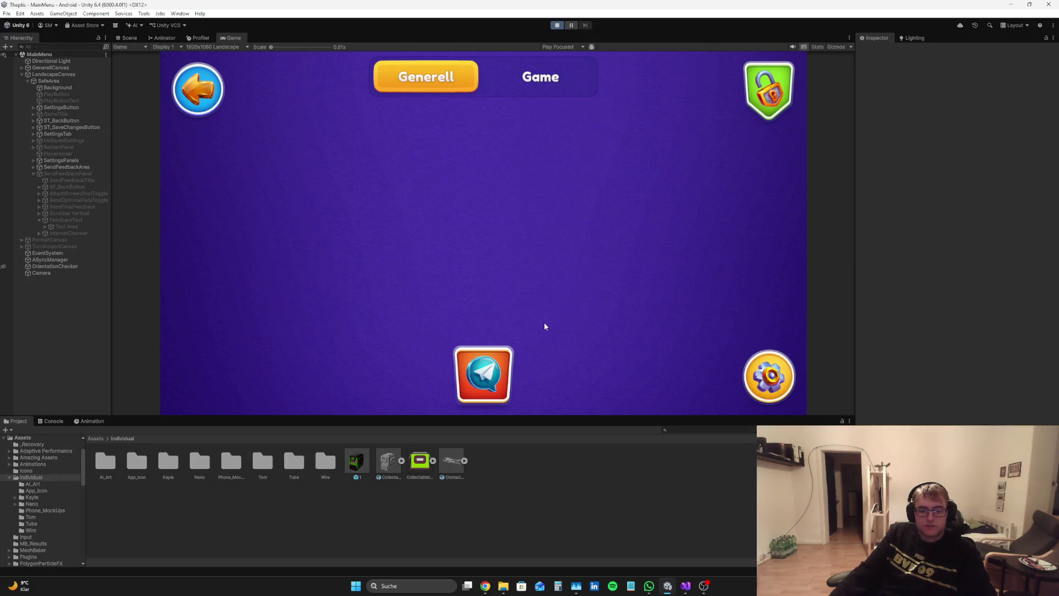
pyautogui.click(494, 359)
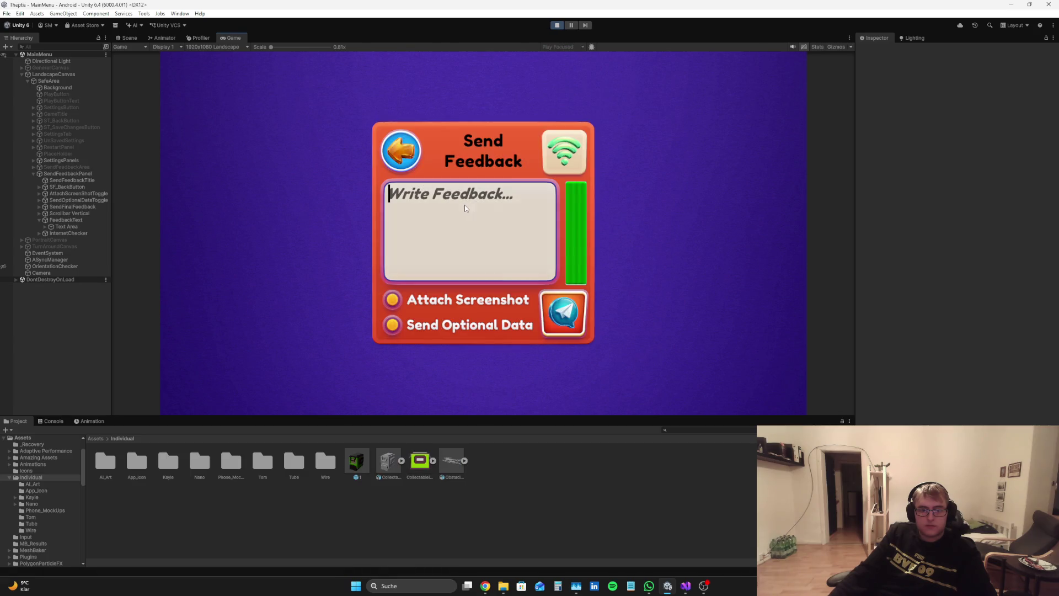
# Enter 'Hey Was geht erster Test' as feedback, send it, and open the Console
pyautogui.write('HEy')
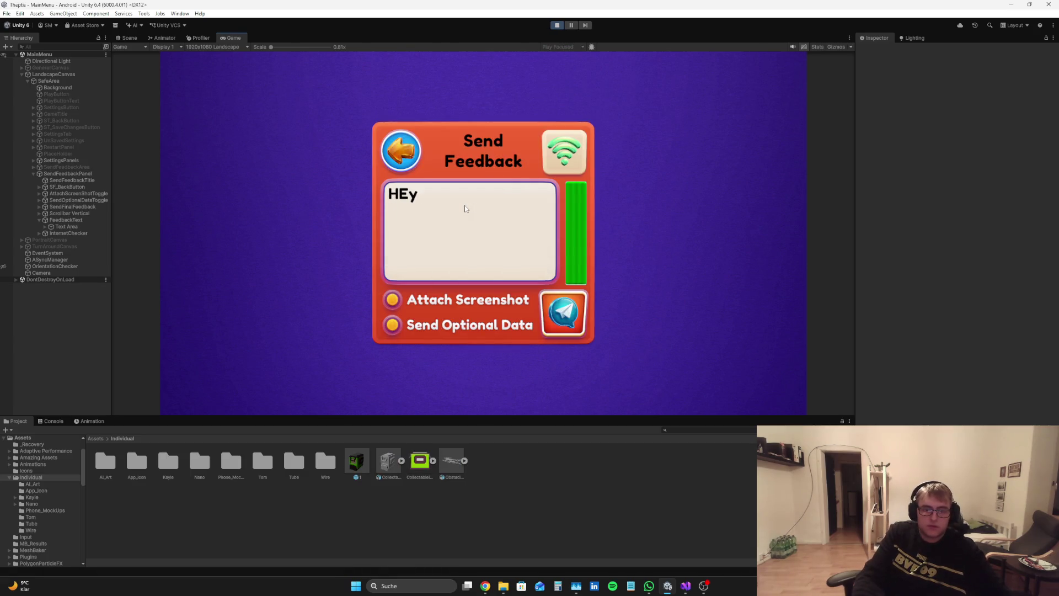
pyautogui.press('BackSpace')
pyautogui.press('BackSpace')
pyautogui.write('ey Was geht e')
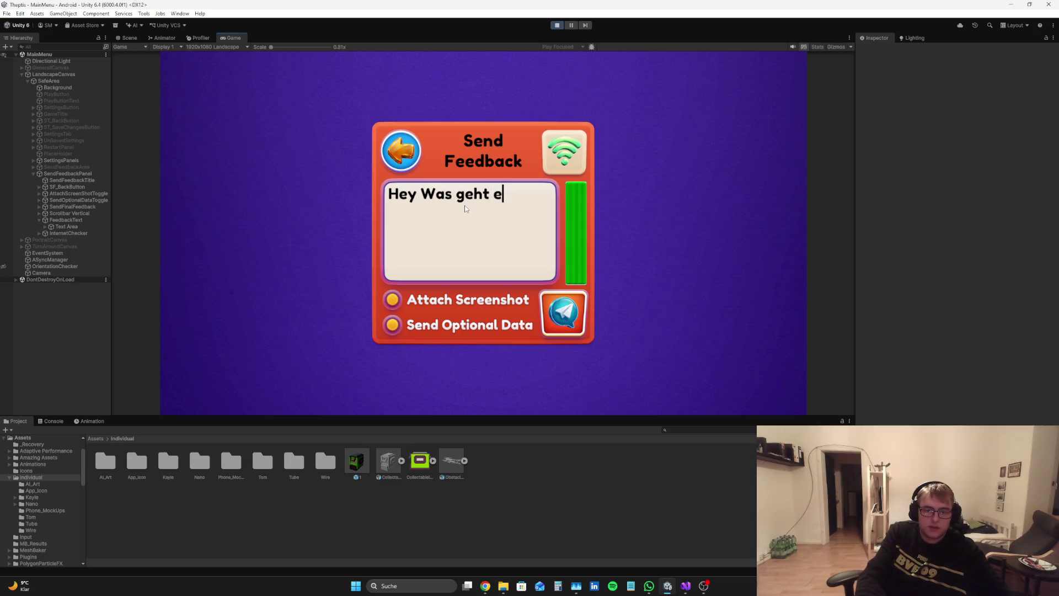
pyautogui.write('rster Test')
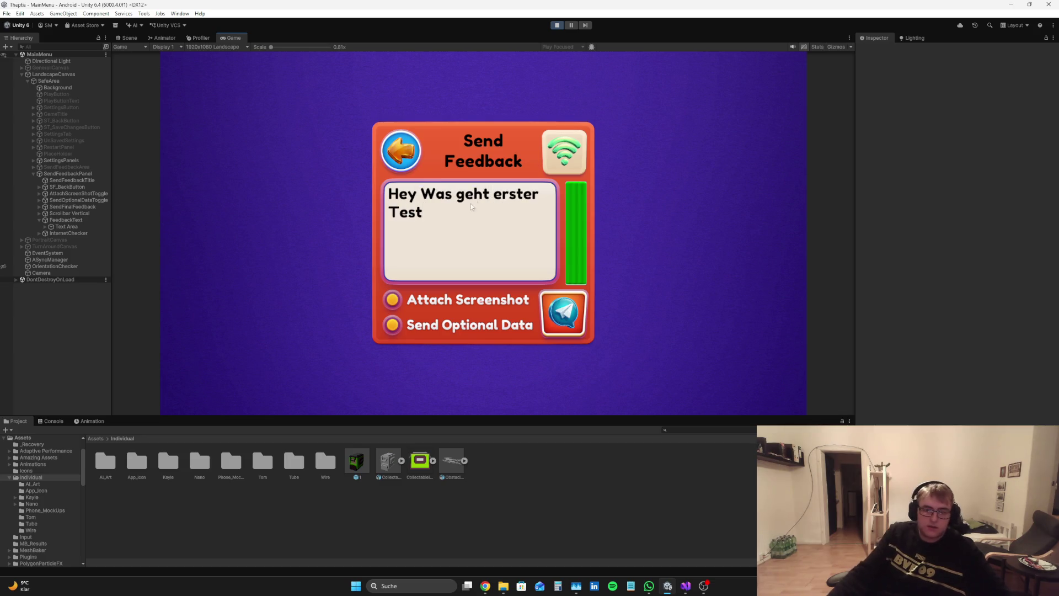
pyautogui.press('BackSpace')
pyautogui.press('BackSpace')
pyautogui.press('BackSpace')
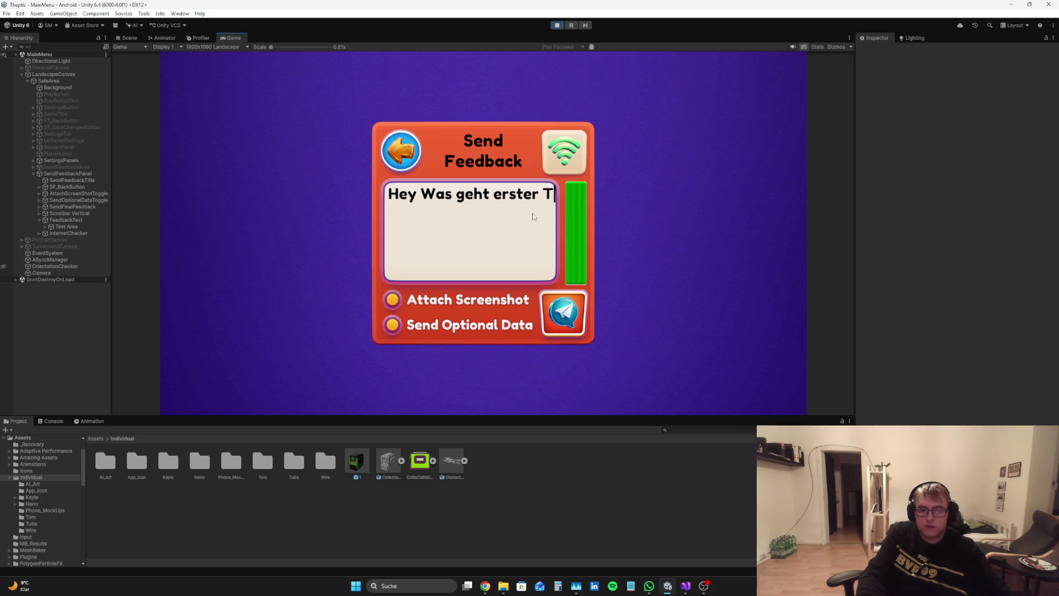
pyautogui.write('erster')
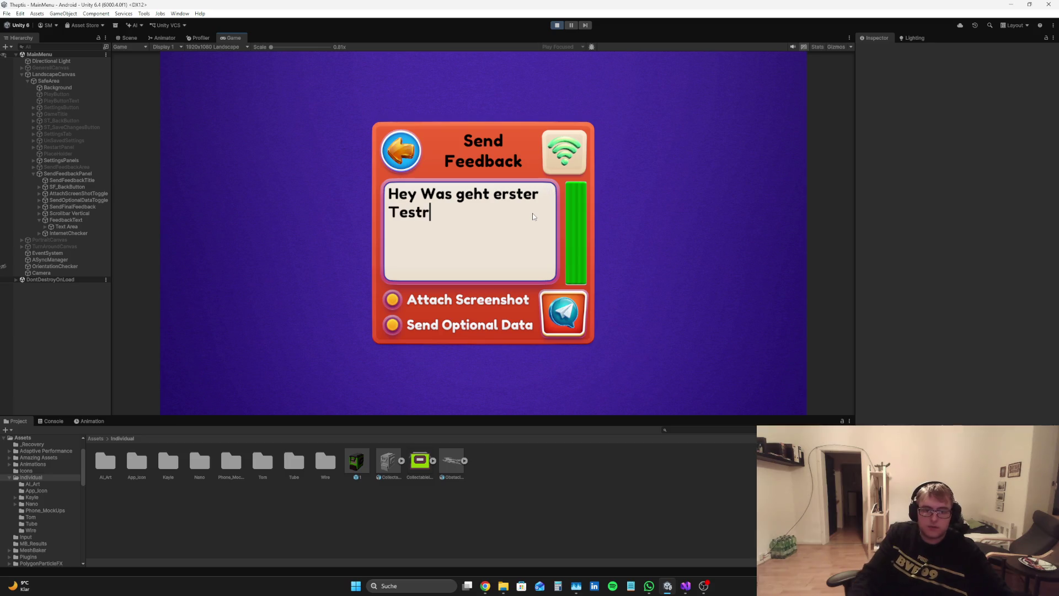
pyautogui.press('BackSpace')
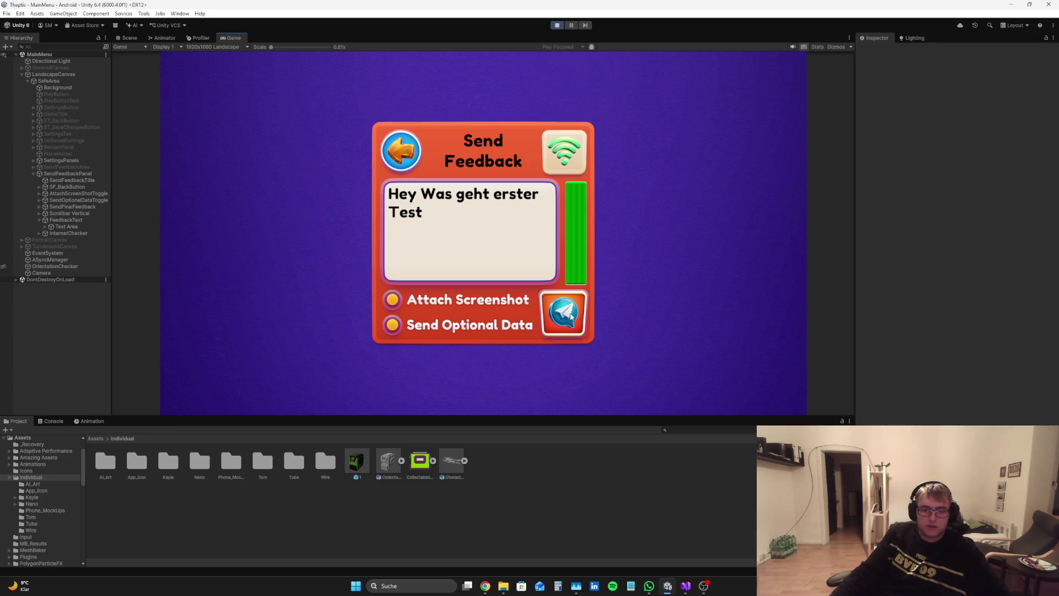
pyautogui.click(570, 316)
pyautogui.click(51, 421)
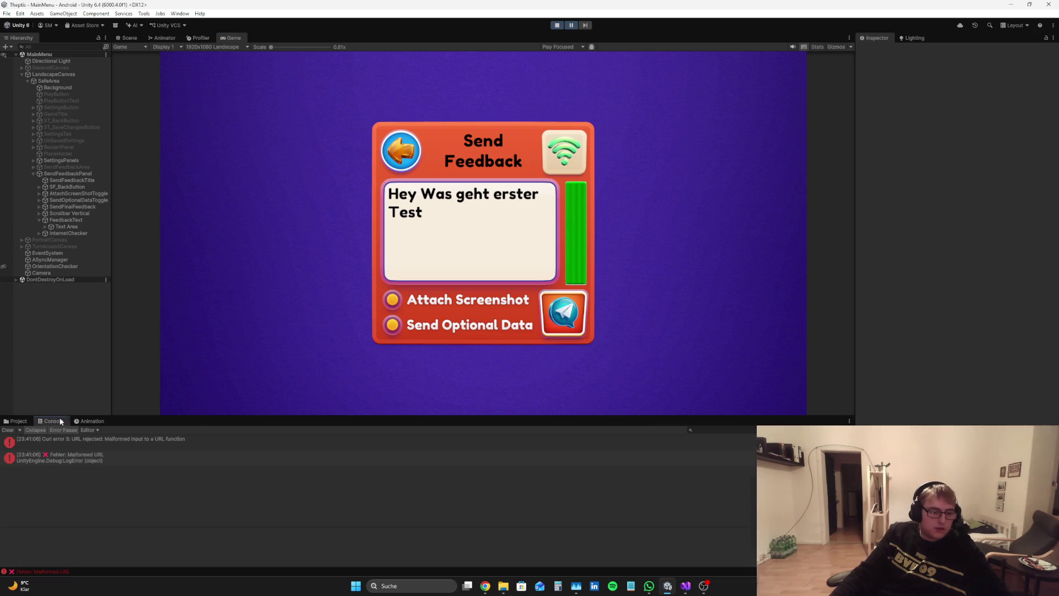
# Inspect the Curl error 3 and Malformed URL console errors and stop Play mode
pyautogui.click(130, 444)
pyautogui.click(133, 454)
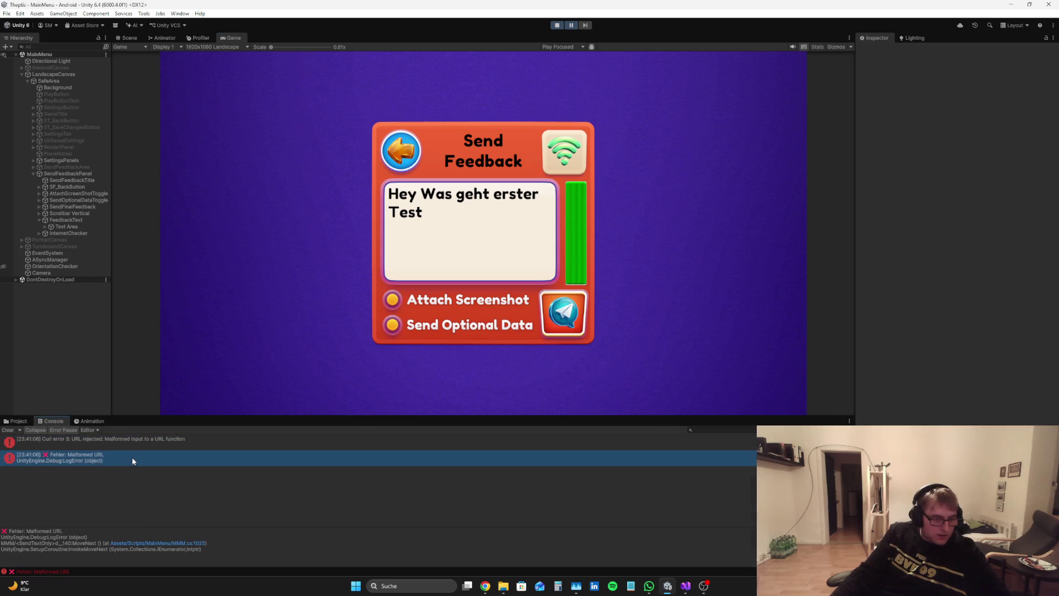
pyautogui.click(557, 25)
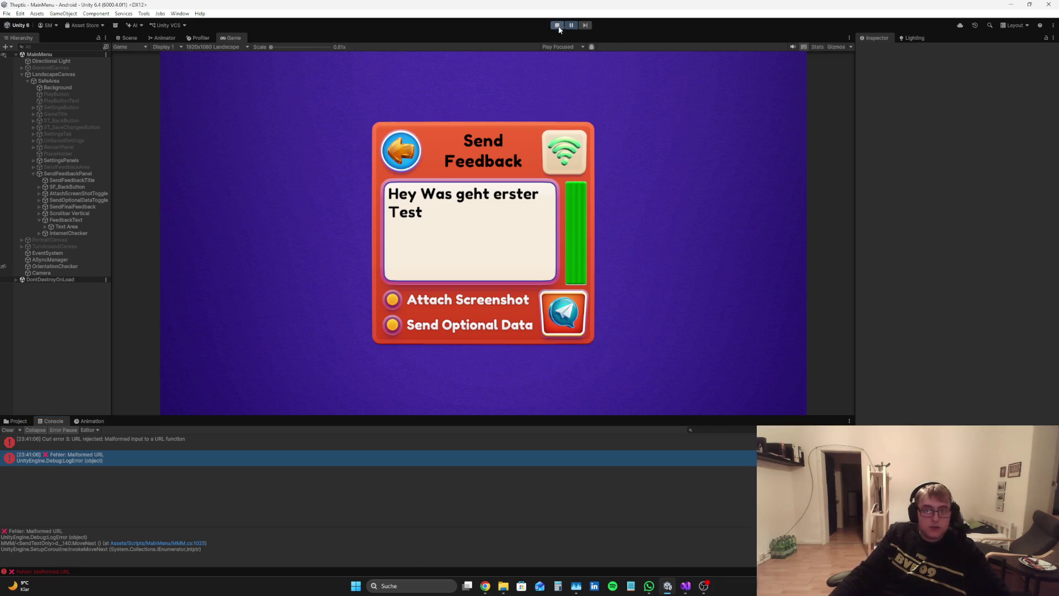
pyautogui.click(139, 440)
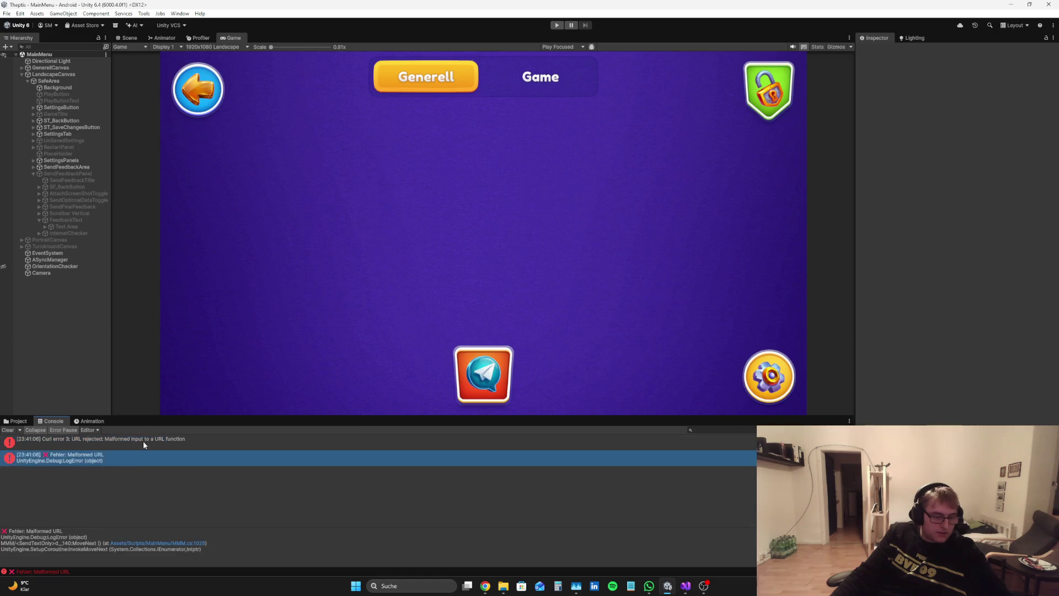
pyautogui.click(140, 456)
pyautogui.click(485, 585)
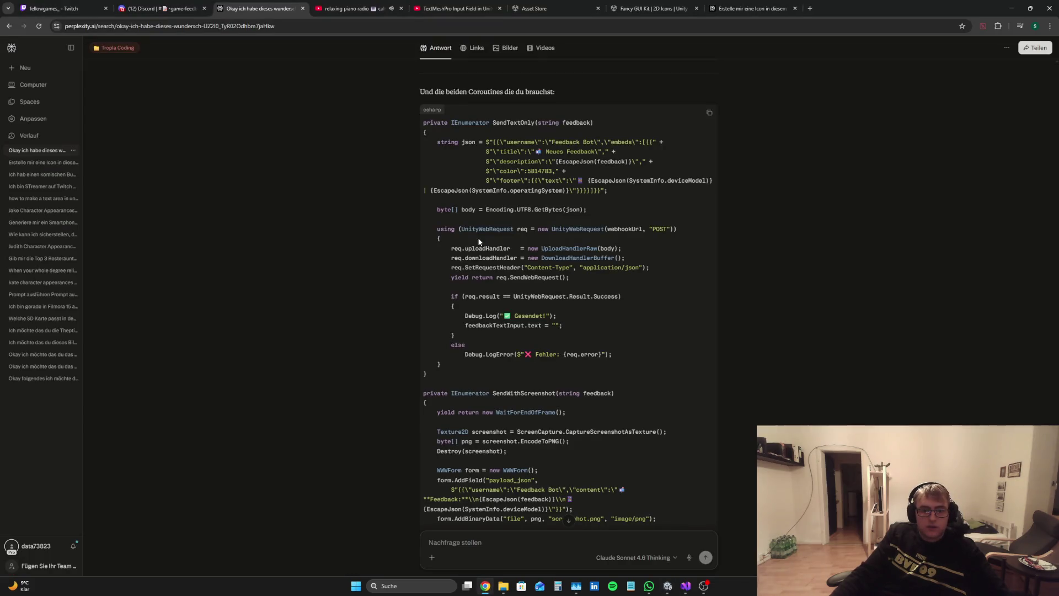
# Look over MMM.cs, Unity and the Discord game-feedback channel, then return to Perplexity
pyautogui.hotkey('alt', 'Tab')
pyautogui.click(668, 585)
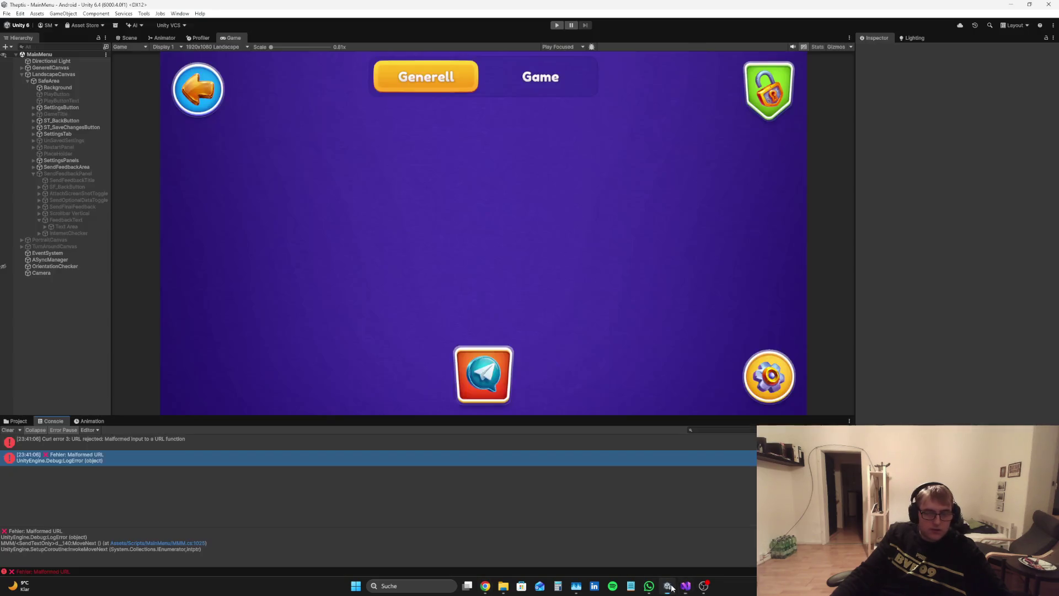
pyautogui.click(485, 584)
pyautogui.click(152, 9)
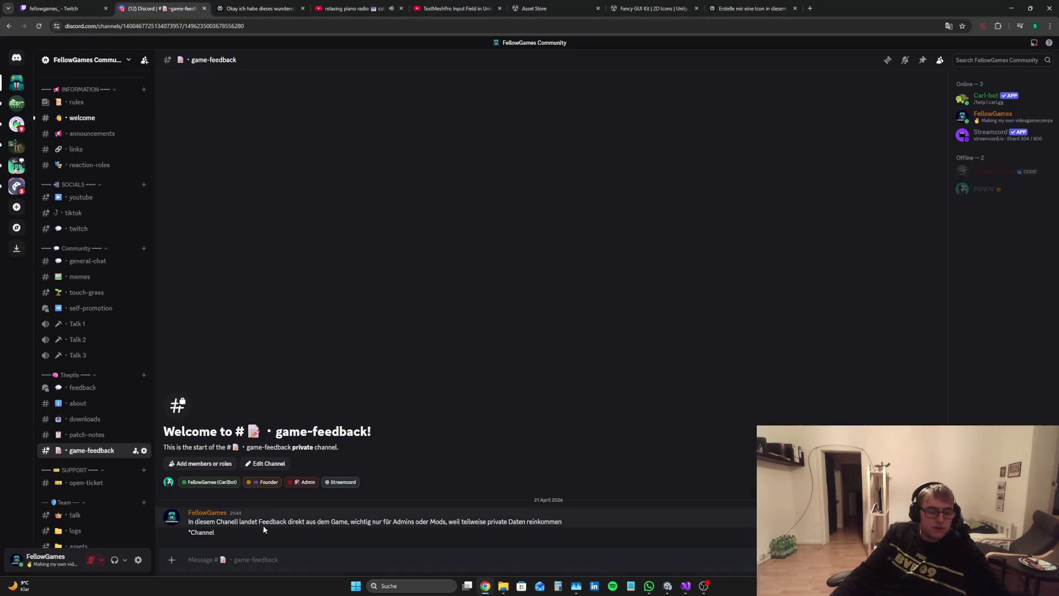
pyautogui.moveTo(266, 522)
pyautogui.mouseDown()
pyautogui.moveTo(188, 522)
pyautogui.moveTo(355, 528)
pyautogui.mouseUp()
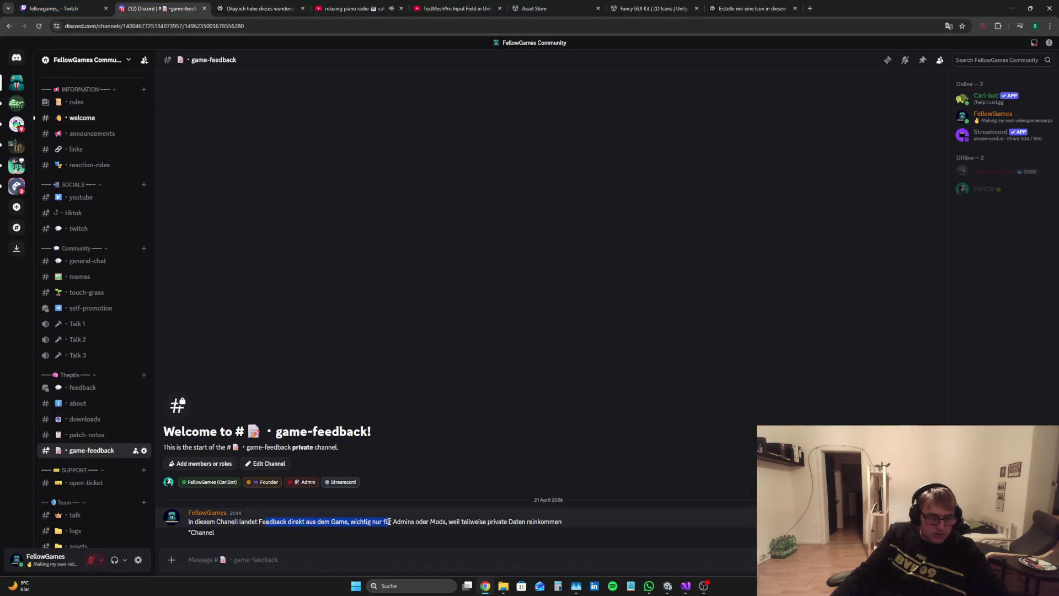
pyautogui.click(297, 5)
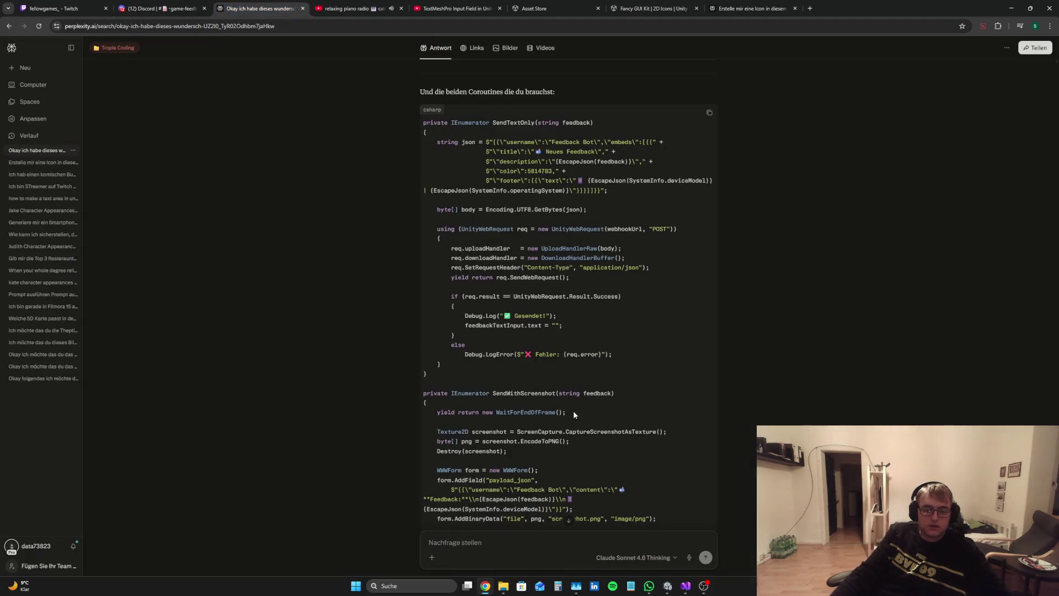
pyautogui.scroll(-2, 593, 458)
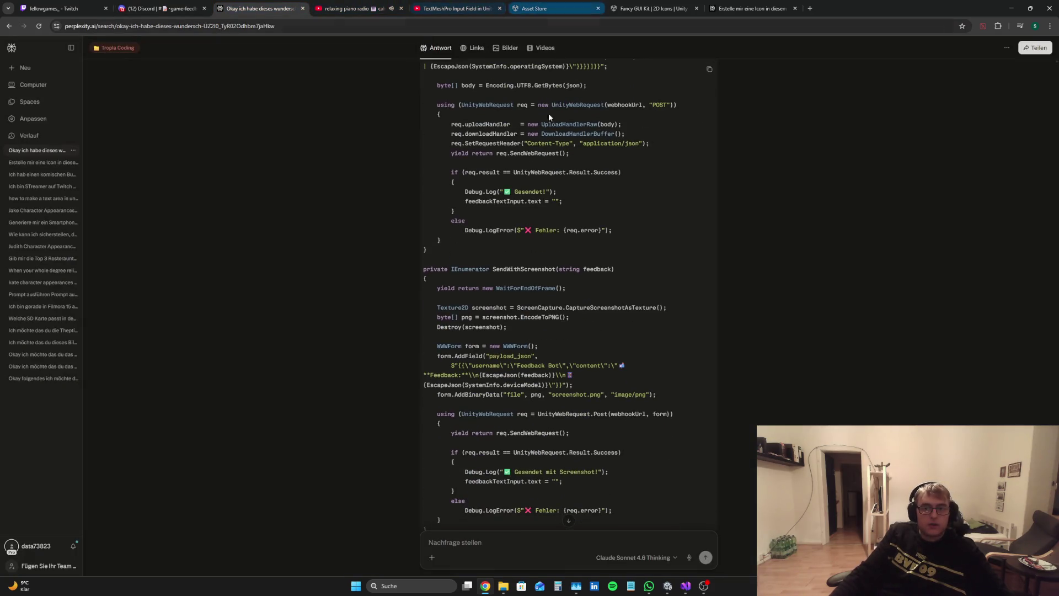
# Select and copy both the Curl error 3 and Malformed URL entries in Unity's Console
pyautogui.click(686, 585)
pyautogui.scroll(3, 491, 336)
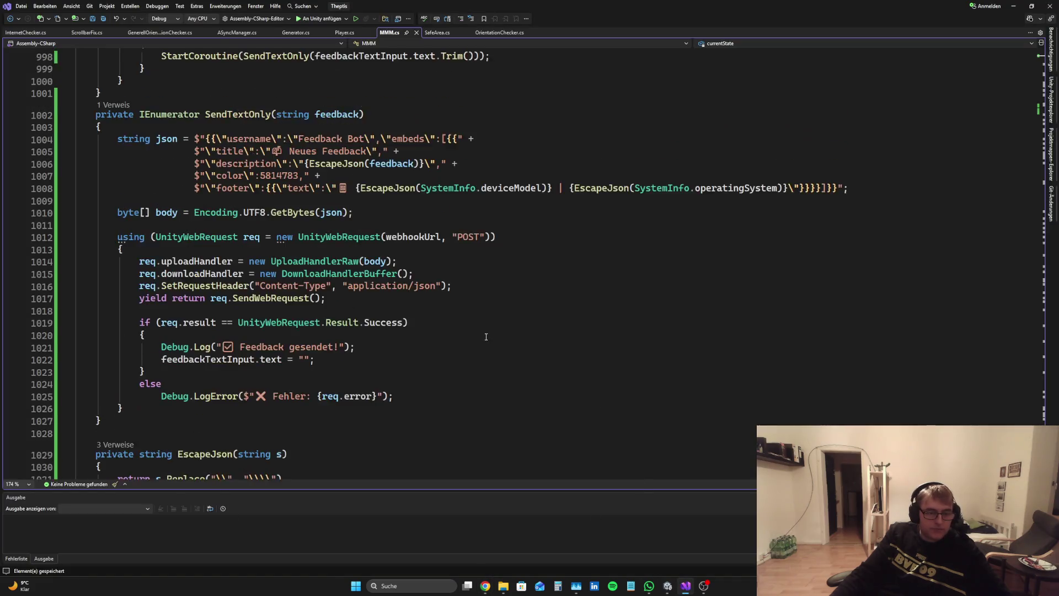
pyautogui.click(667, 586)
pyautogui.click(123, 441)
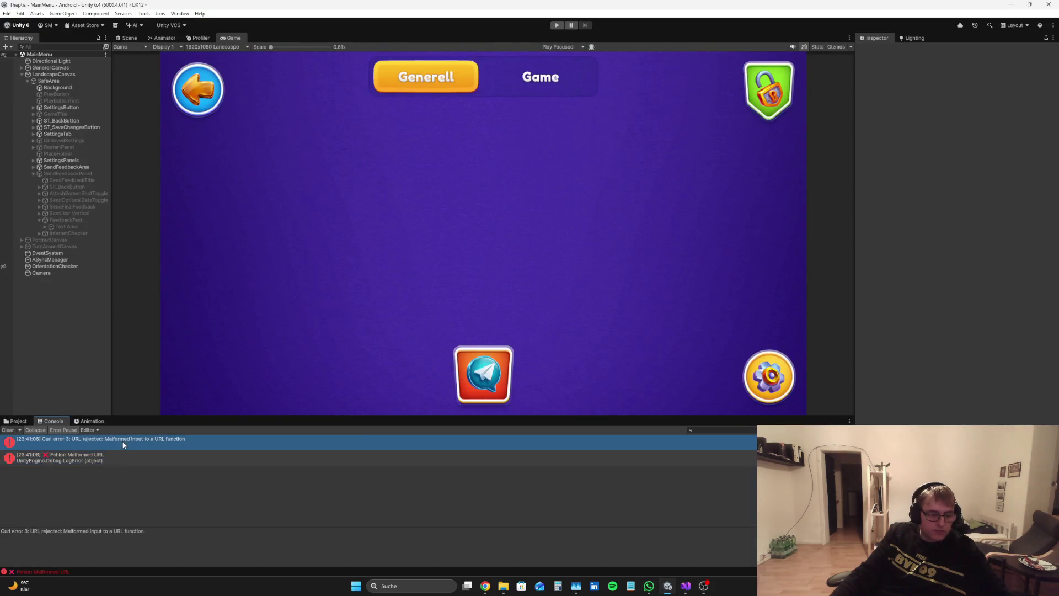
pyautogui.click(124, 457)
pyautogui.click(124, 441)
pyautogui.keyDown('shift'); pyautogui.click(124, 457); pyautogui.keyUp('shift')
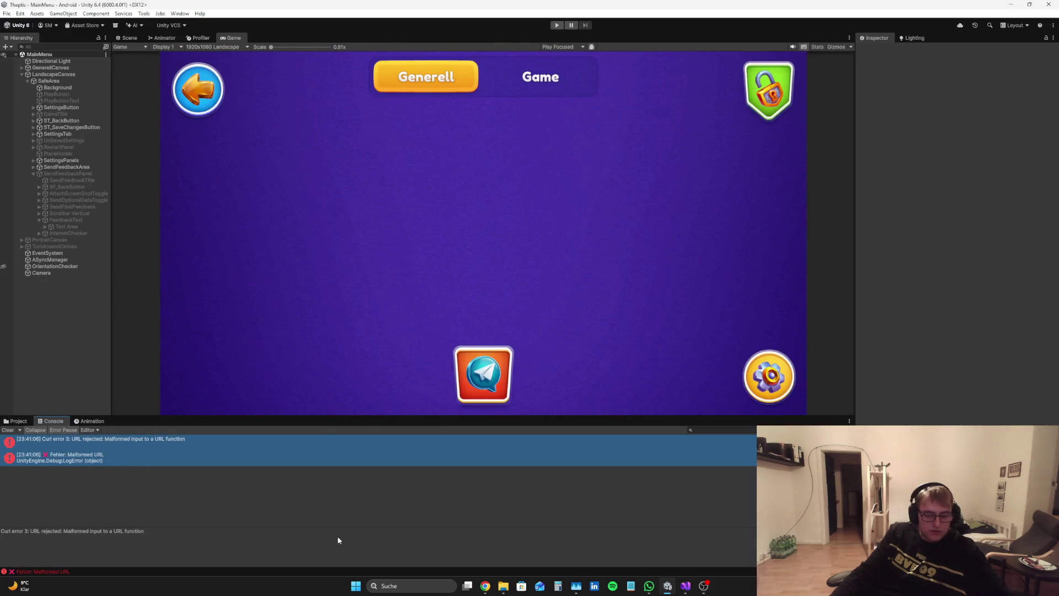
pyautogui.click(485, 585)
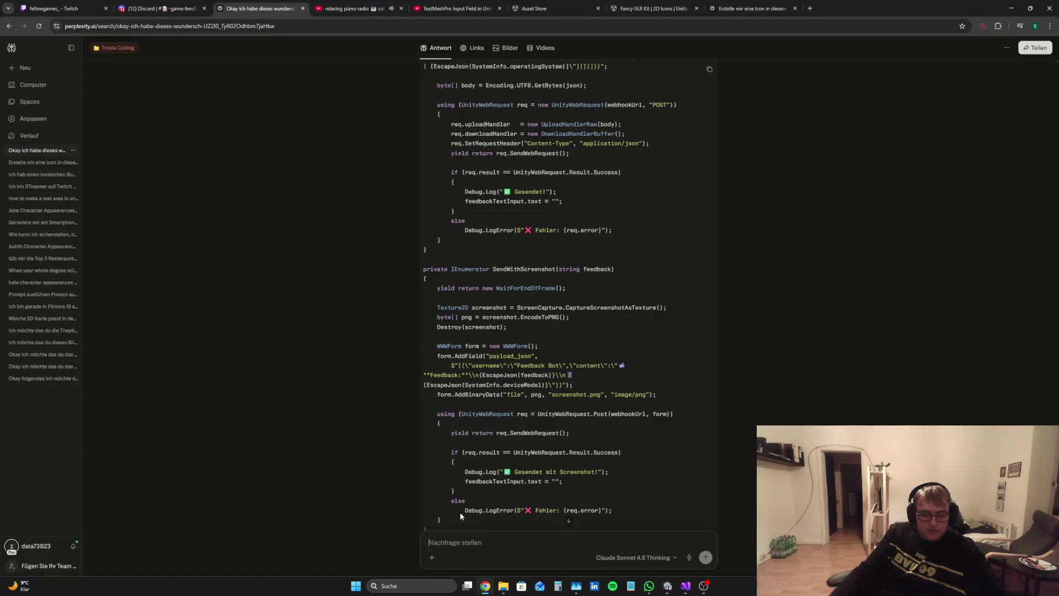
# Ask Perplexity about the pasted Curl error 3 Malformed URL error
pyautogui.write('Ich habe diese Fehler bekommen:')
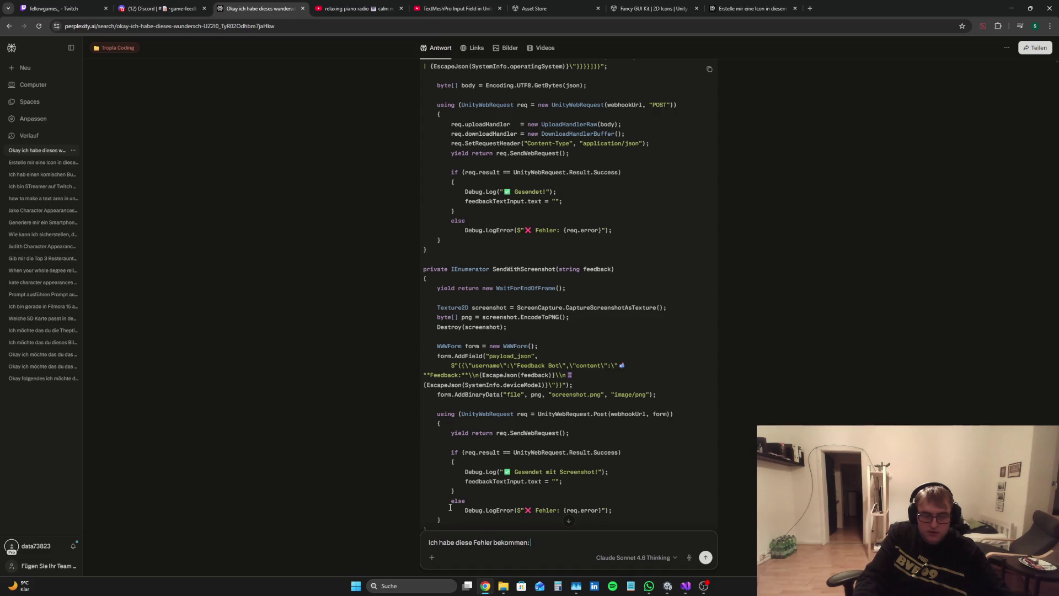
pyautogui.write('Curl error 3: URL rejected: Malformed input to a URL function   ❌ Fehler: Malformed URL UnityEngine.Debug:LogError (object) MMM/<SendTextOnly>d__140:MoveNext () (at Assets/Scripts/MainMenu/MMM.cs:1025) UnityEngine.SetupCoroutine:InvokeMoveNext (System.Collections.IEnumerator,intptr)')
pyautogui.press('Return')
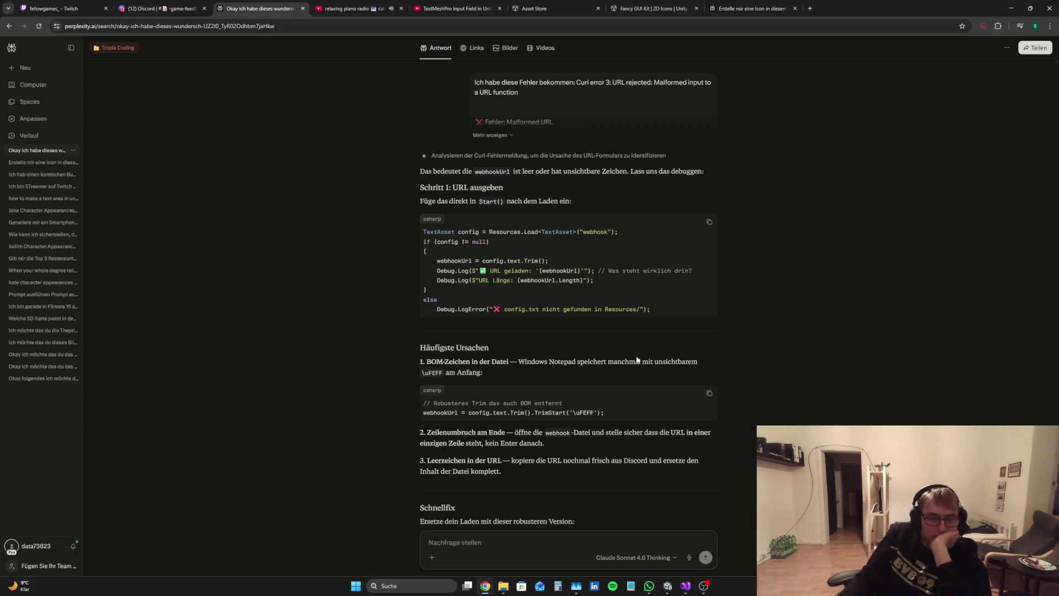
# Review the answer's BOM explanation and its Schnellfix code that trims the webhook URL
pyautogui.moveTo(637, 360); pyautogui.dragTo(420, 362)
pyautogui.click(707, 350)
pyautogui.scroll(-4, 693, 373)
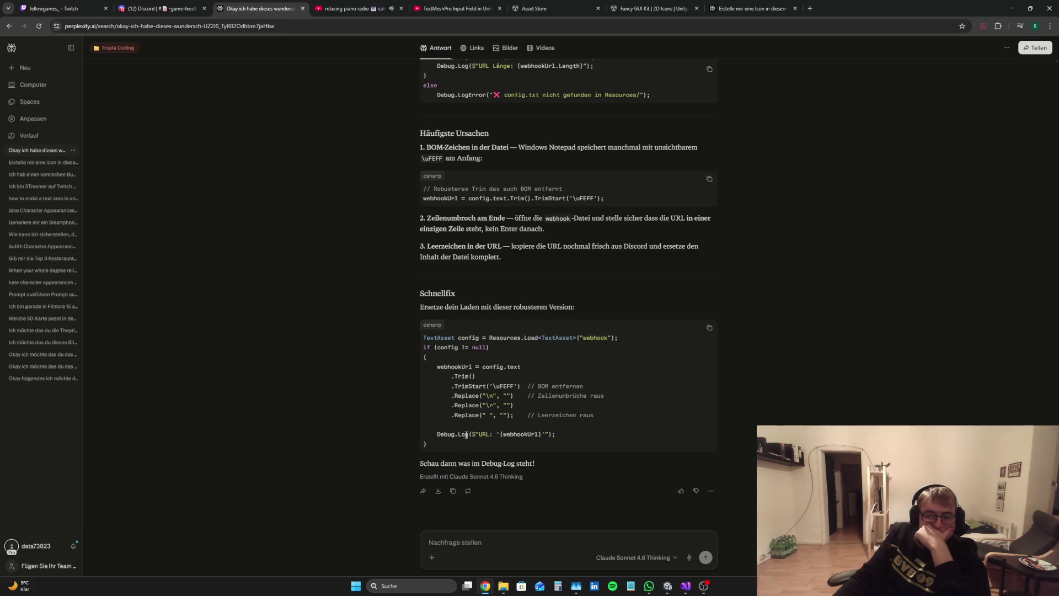
pyautogui.moveTo(450, 445)
pyautogui.mouseDown()
pyautogui.moveTo(418, 332)
pyautogui.moveTo(663, 450)
pyautogui.mouseUp()
pyautogui.scroll(1, 648, 466)
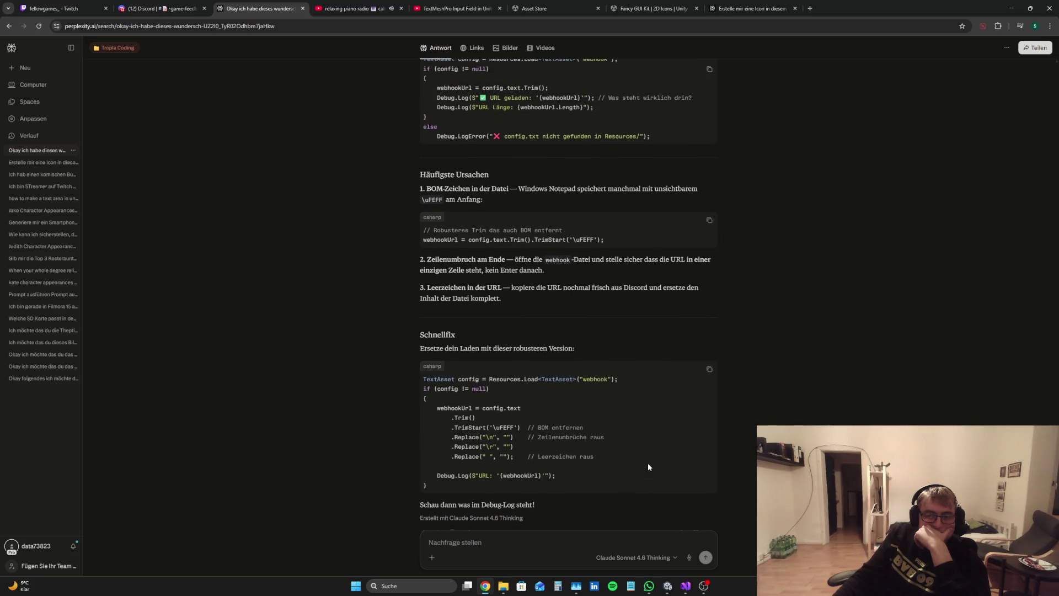
pyautogui.scroll(-1, 649, 467)
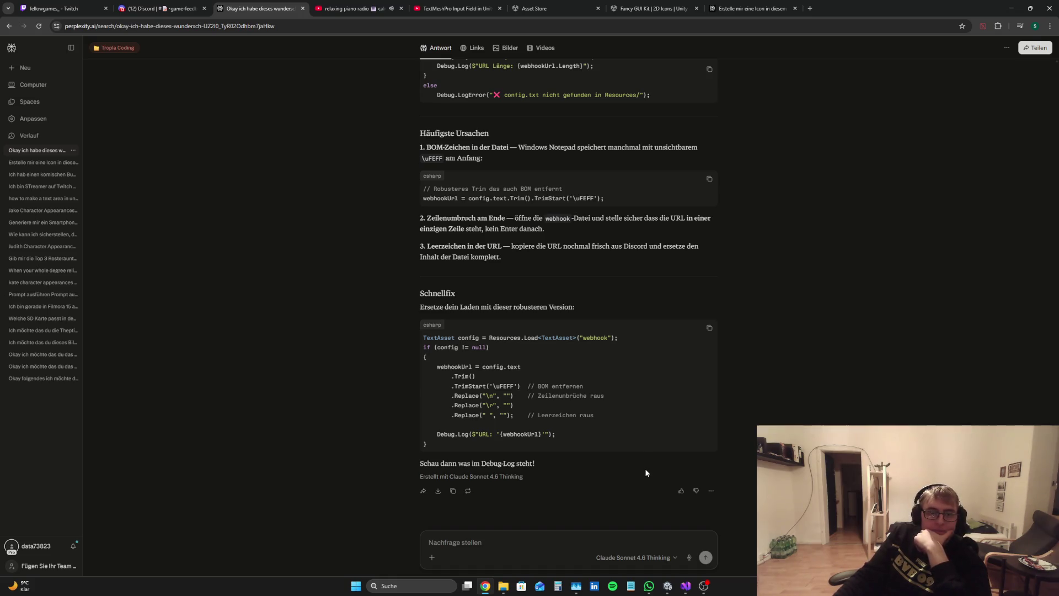
pyautogui.click(671, 592)
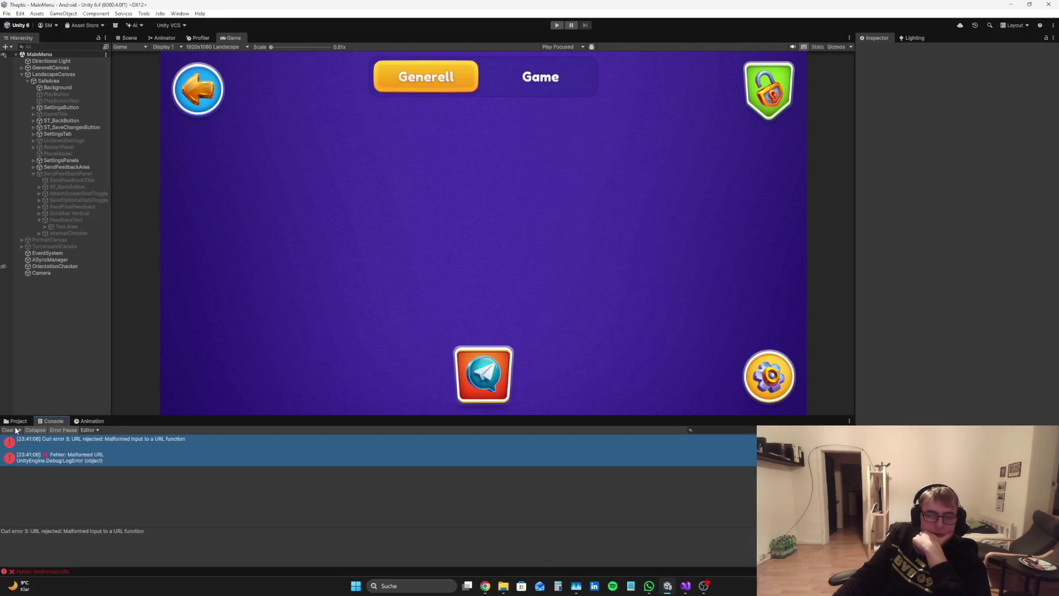
# Show the Project asset folders, widen the Hierarchy, and switch OBS to FaceCamOnly
pyautogui.click(17, 421)
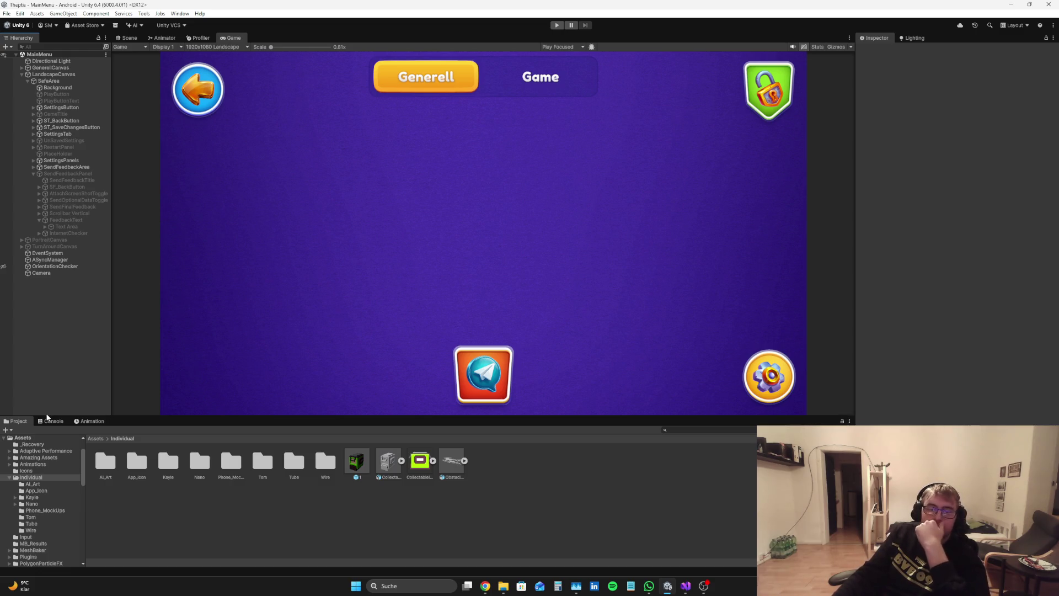
pyautogui.moveTo(112, 318)
pyautogui.mouseDown()
pyautogui.moveTo(175, 315)
pyautogui.moveTo(129, 326)
pyautogui.mouseUp()
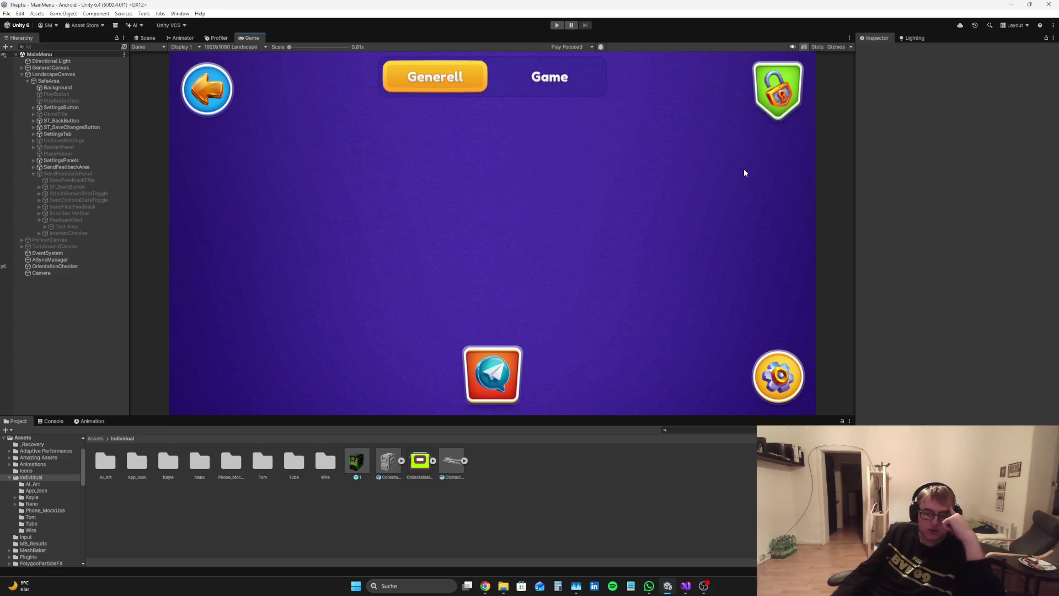
pyautogui.click(703, 586)
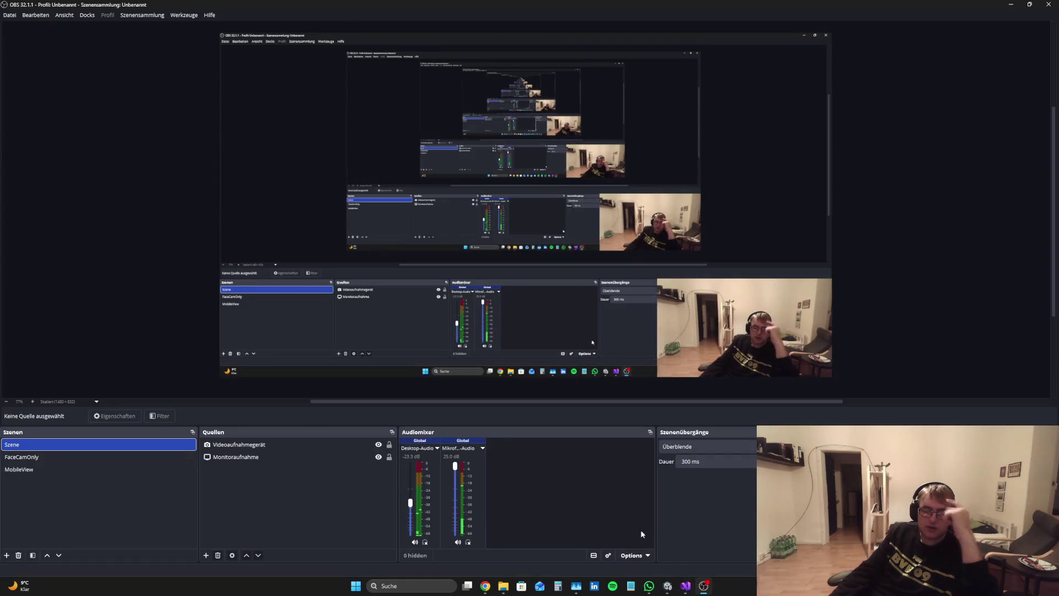
pyautogui.click(171, 456)
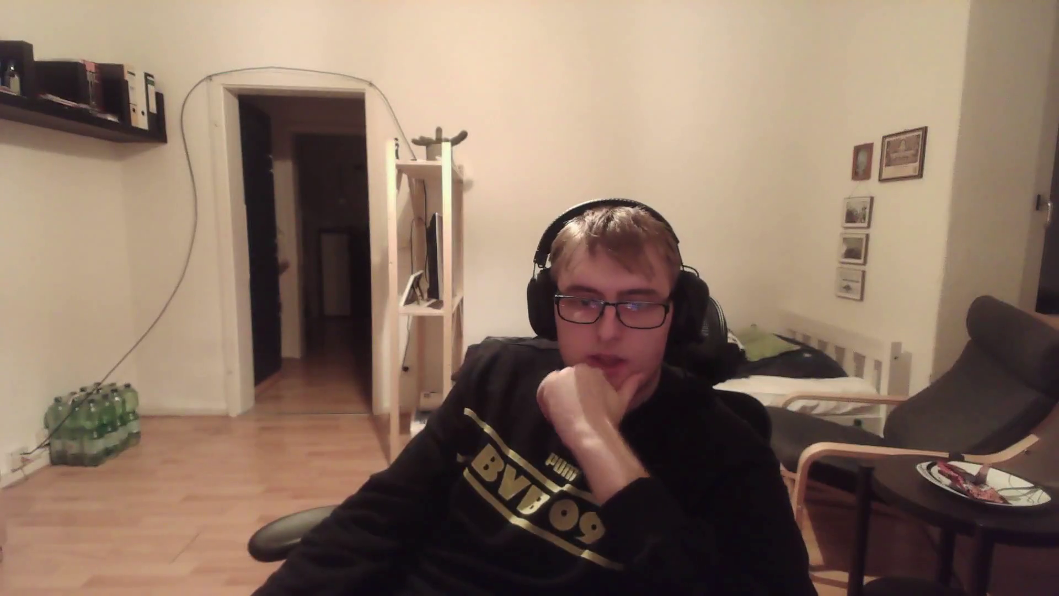
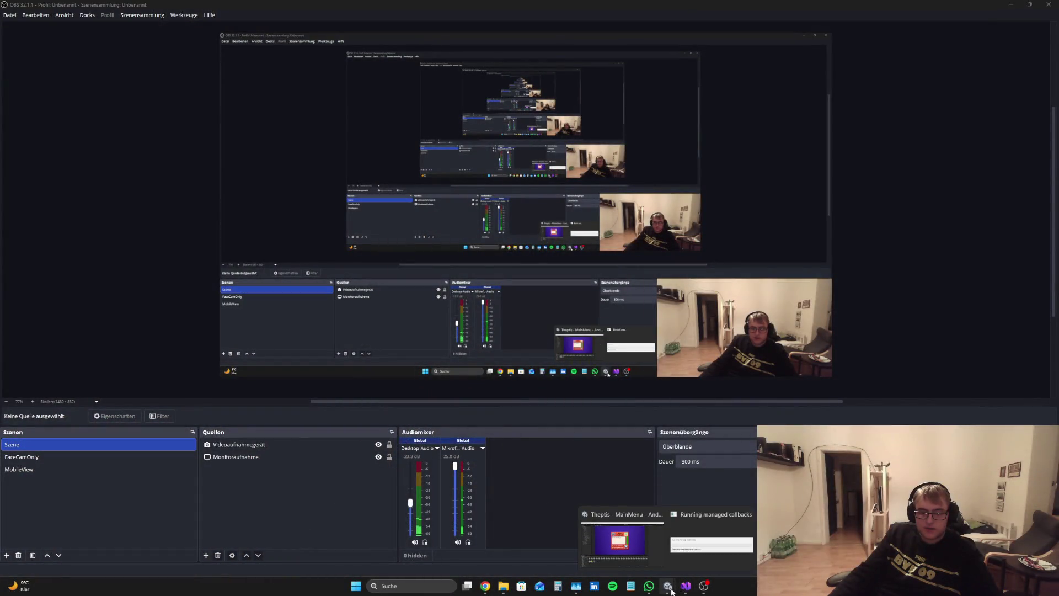
# Clear the old warnings from the Unity Console and start the game in Play mode
pyautogui.click(669, 587)
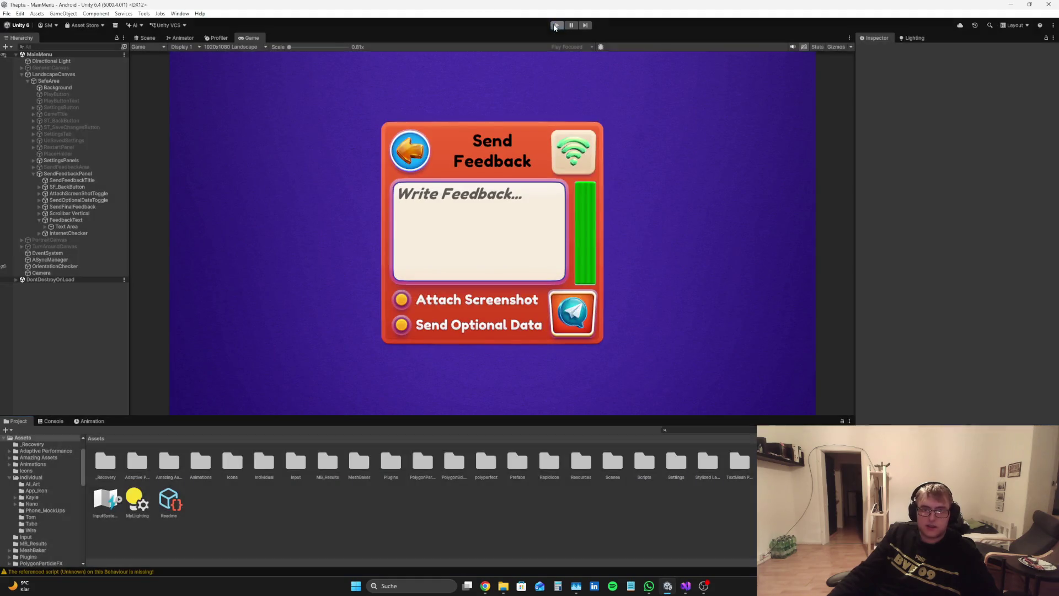
pyautogui.click(53, 421)
pyautogui.click(14, 430)
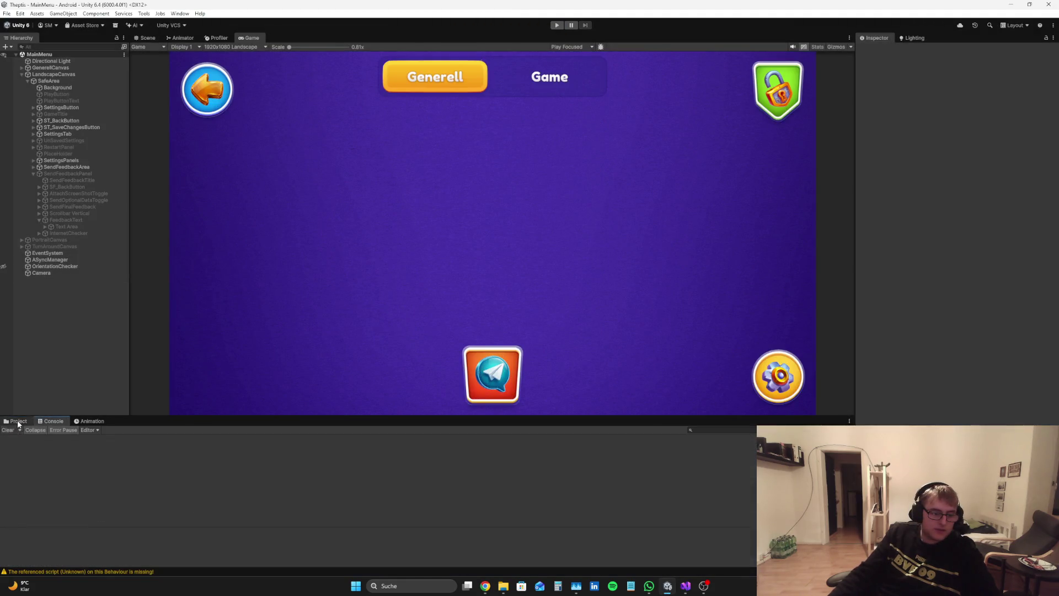
pyautogui.click(16, 421)
pyautogui.click(557, 26)
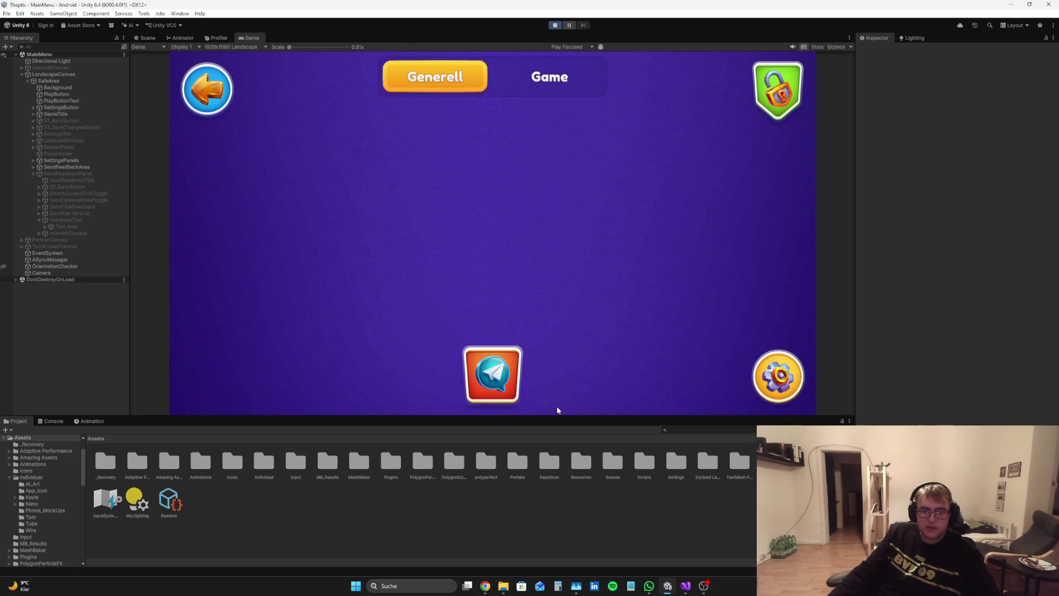
# Send 'Das ist ein Feedback.' from the Send Feedback panel and check the Console confirmation
pyautogui.click(492, 374)
pyautogui.click(492, 236)
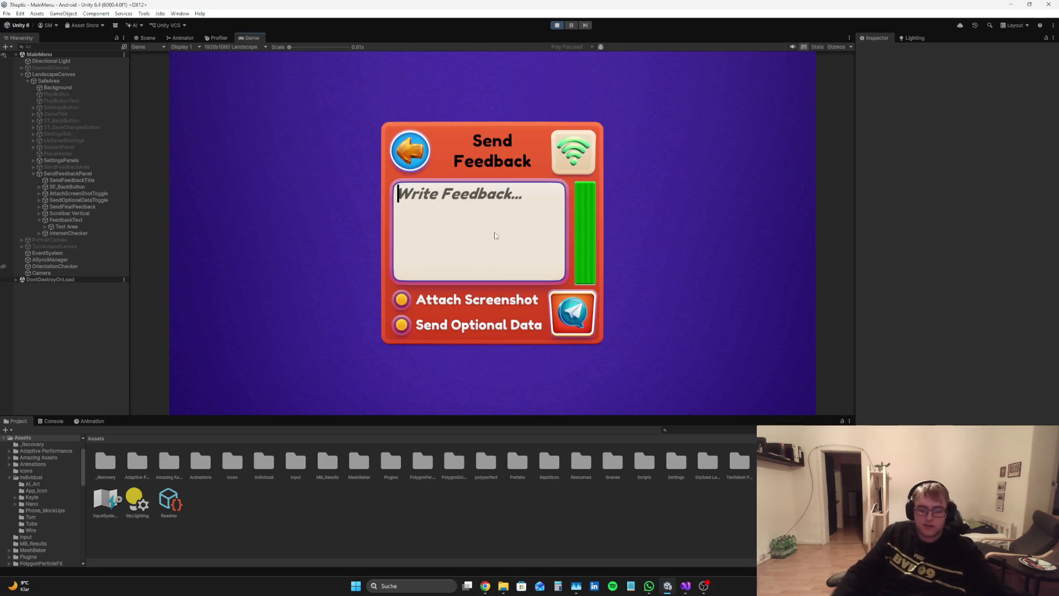
pyautogui.write('Das ist ein D')
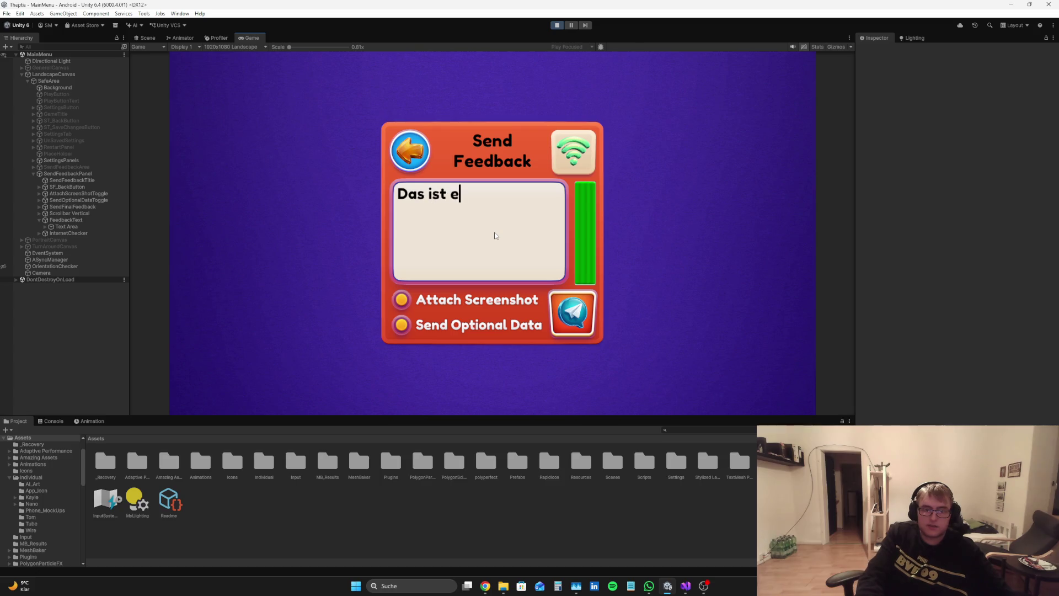
pyautogui.press('BackSpace')
pyautogui.write('Feedback.')
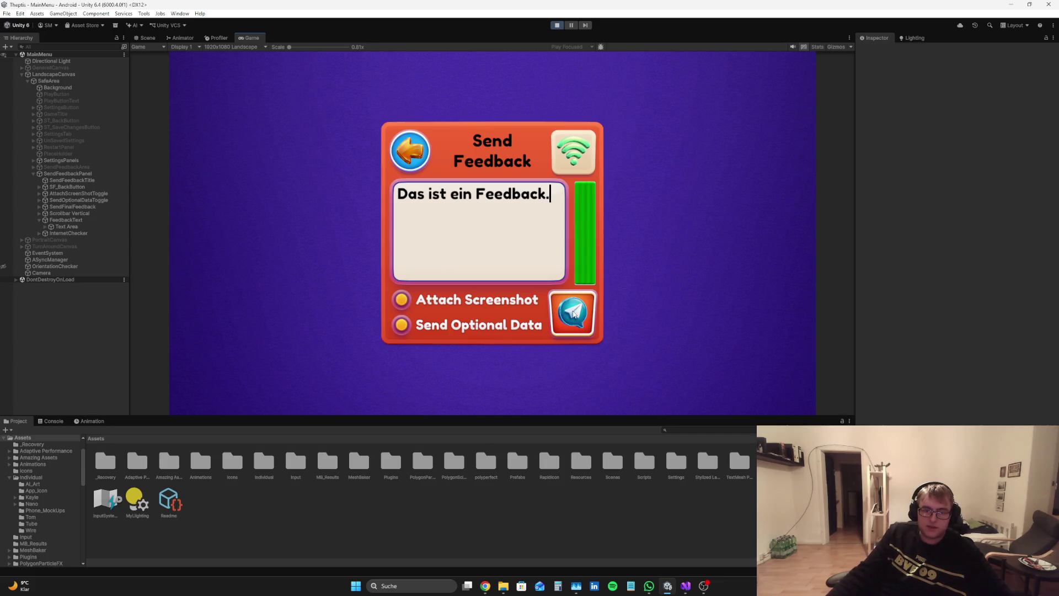
pyautogui.click(635, 345)
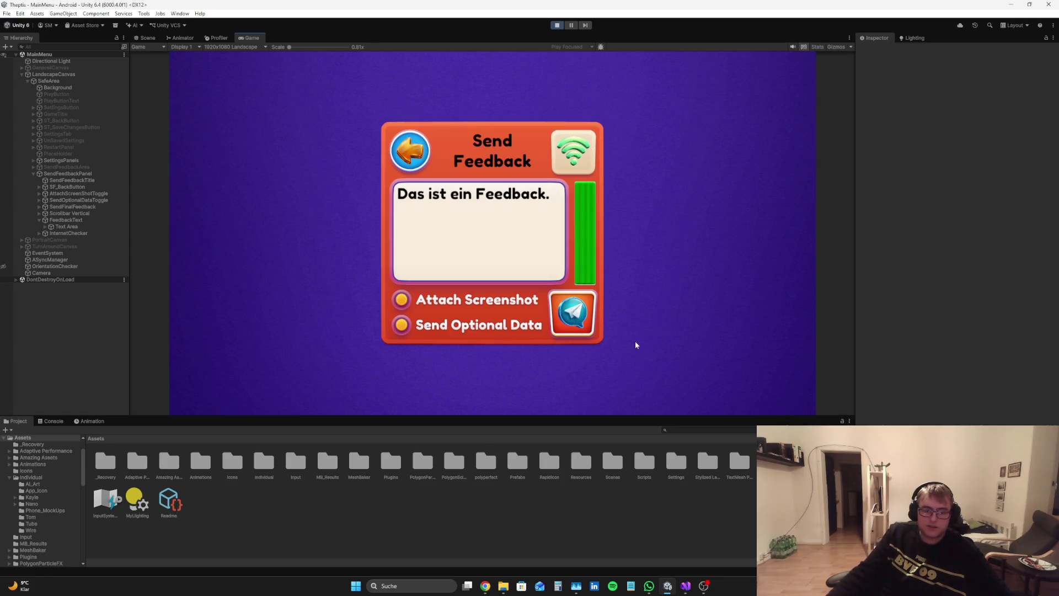
pyautogui.click(39, 422)
pyautogui.click(485, 585)
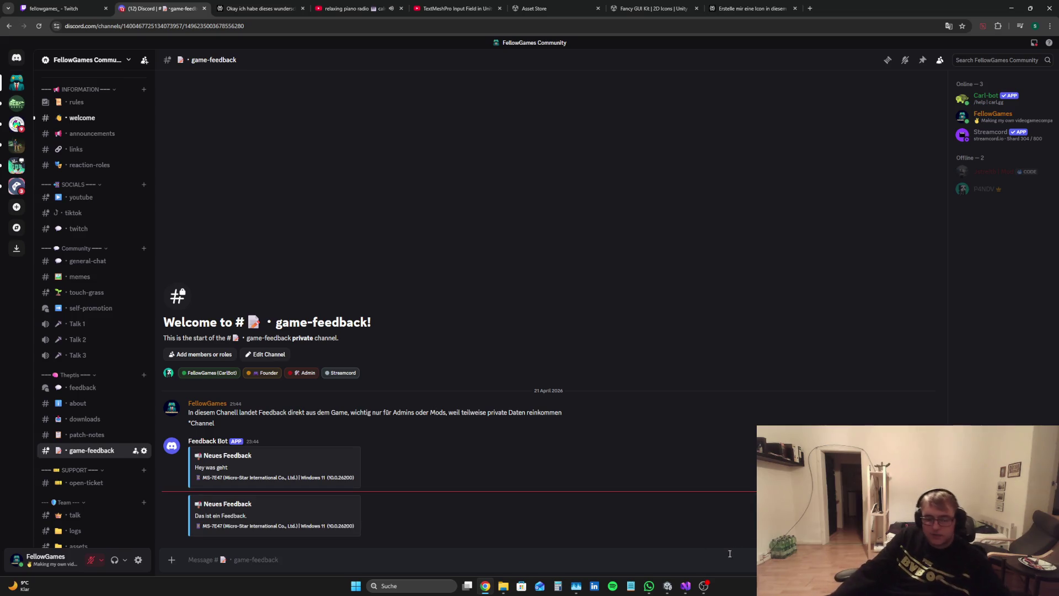
# Verify the 'Das ist ein Feedback.' bot post in #game-feedback, then switch to MMM.cs in Visual Studio
pyautogui.click(686, 585)
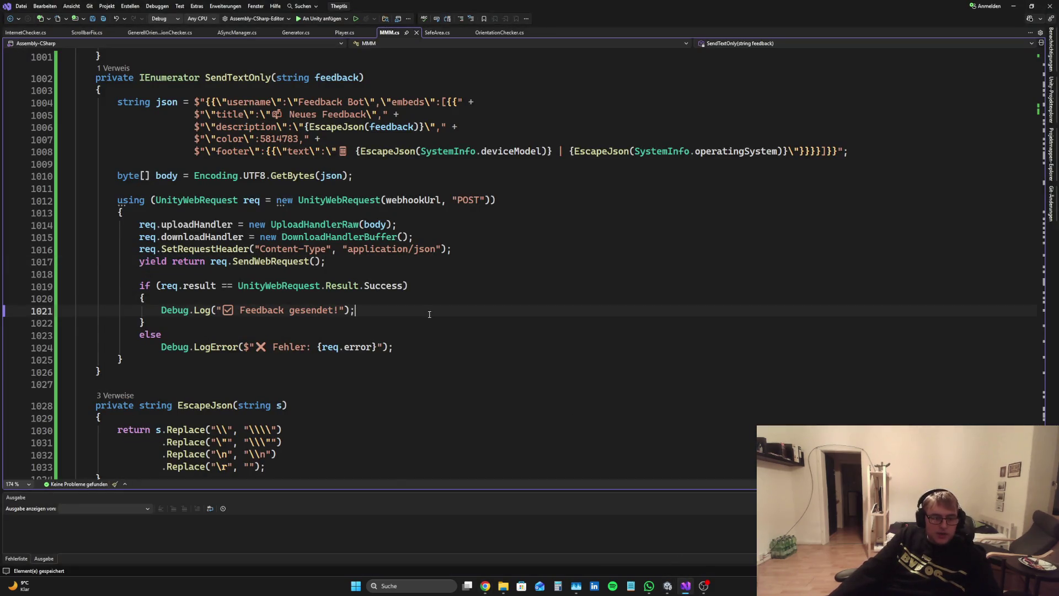
# Open a brace block under the else of the request result check
pyautogui.click(197, 336)
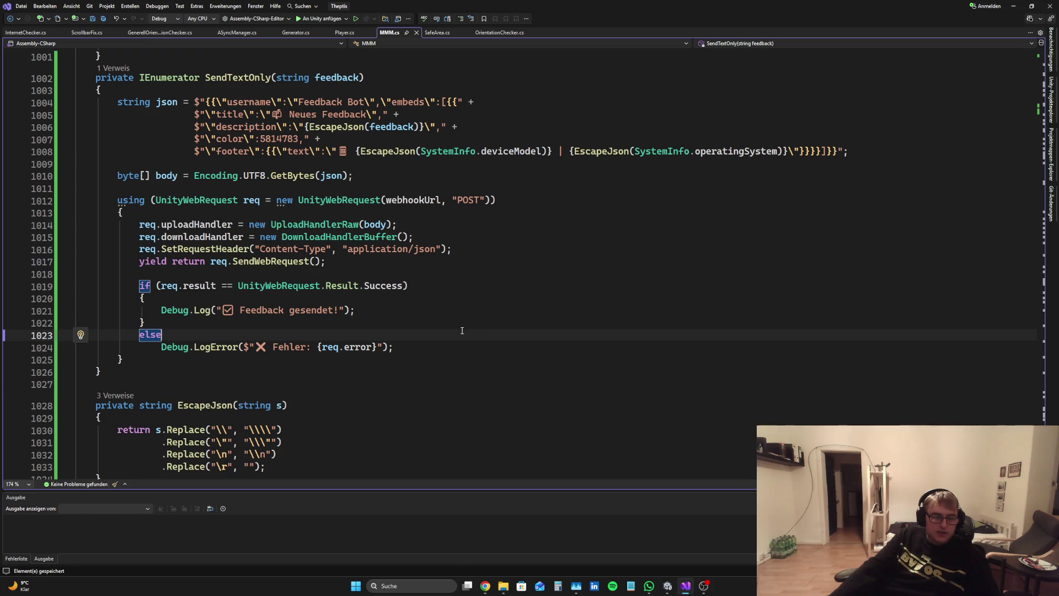
pyautogui.scroll(4, 462, 330)
pyautogui.scroll(-7, 457, 334)
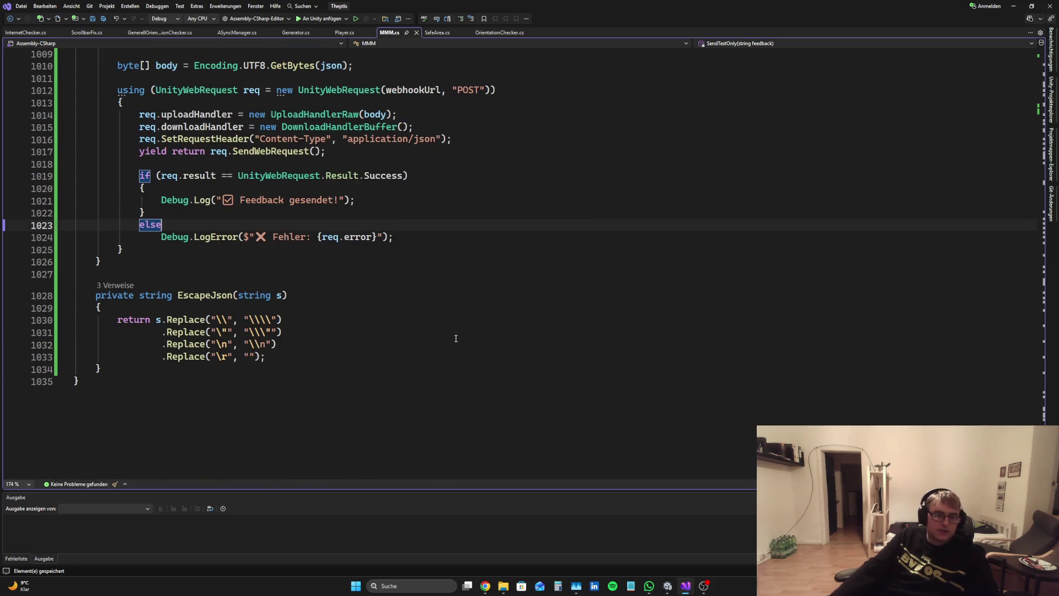
pyautogui.scroll(-2, 452, 338)
pyautogui.scroll(5, 497, 331)
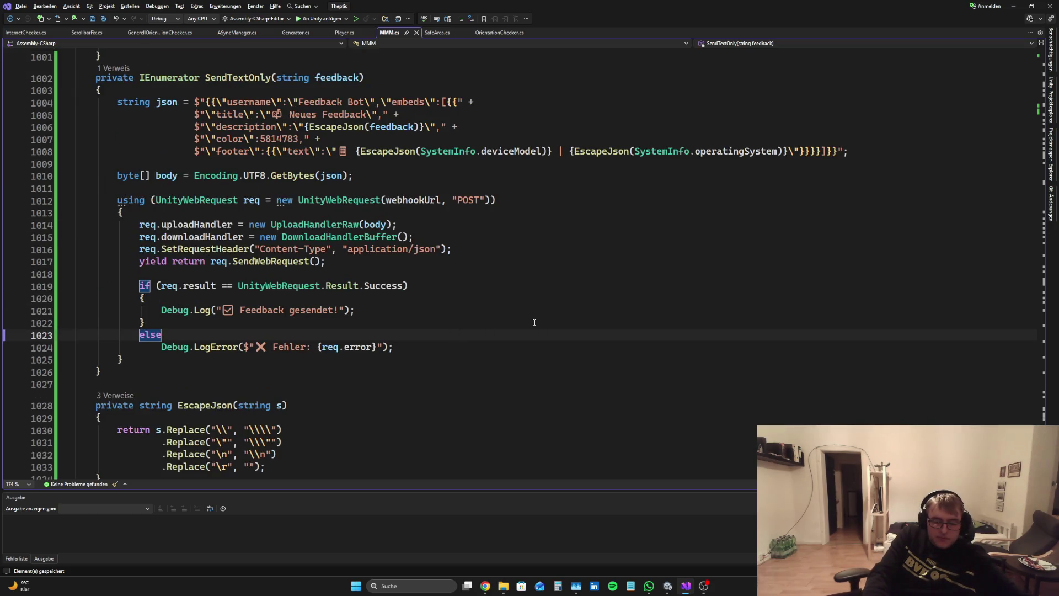
pyautogui.write('{')
pyautogui.press('Return')
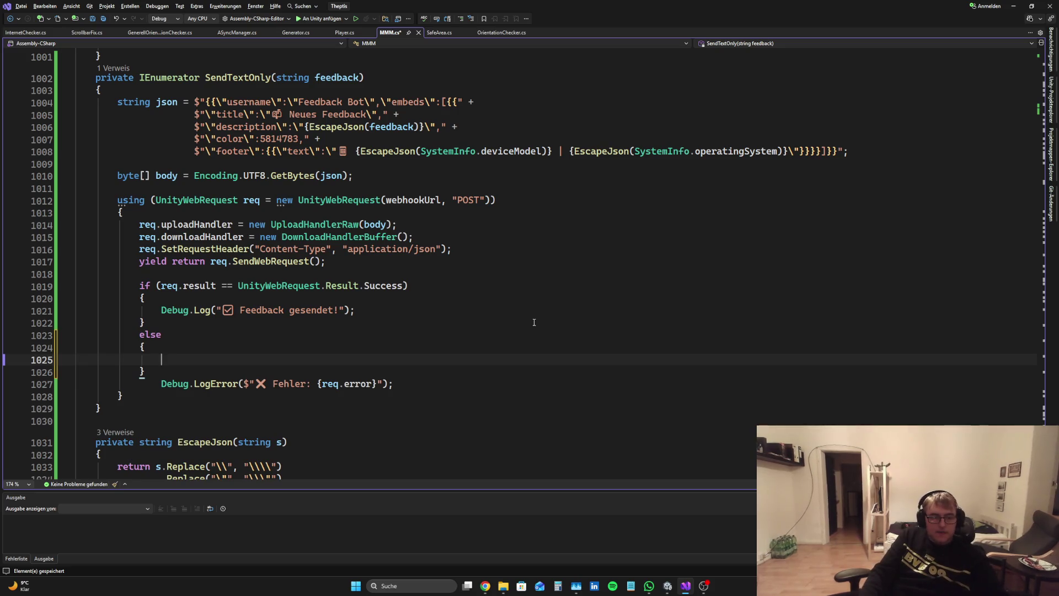
# Cut the Debug.LogError line and remove the leftover empty line
pyautogui.press('Down')
pyautogui.press('Down')
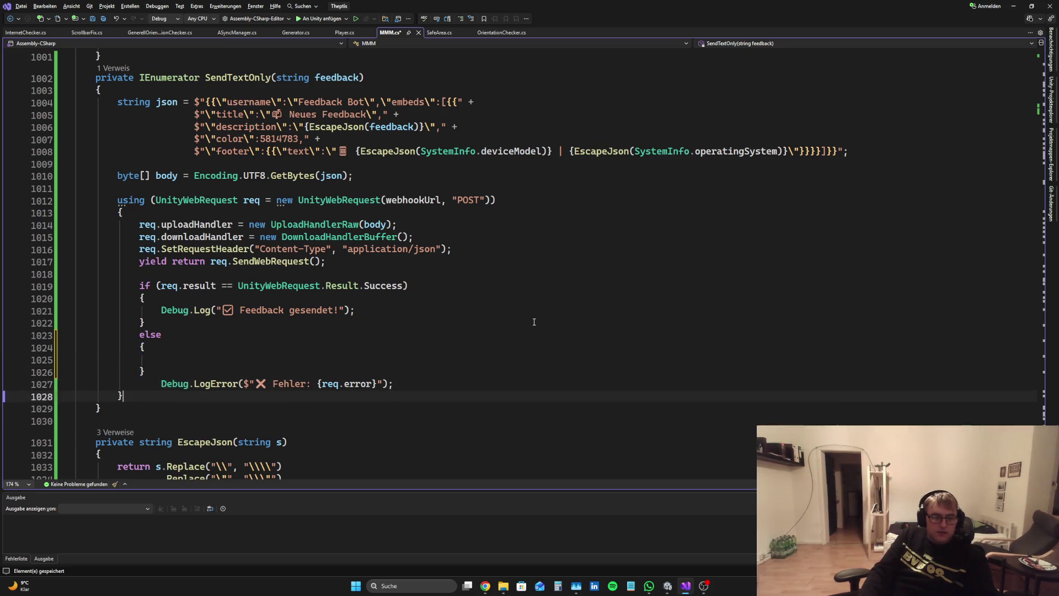
pyautogui.press('Up')
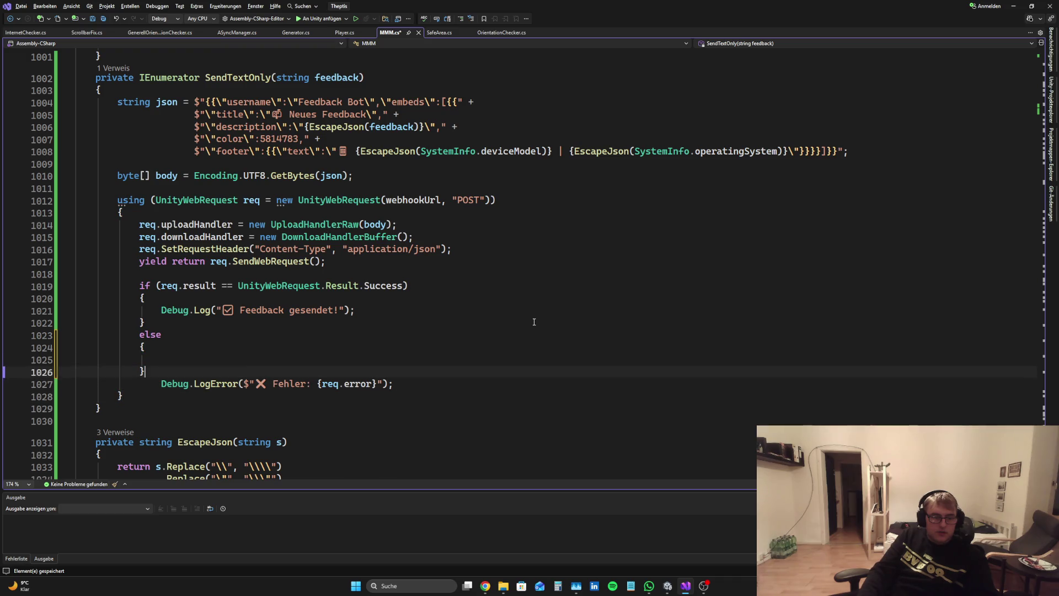
pyautogui.press('Down')
pyautogui.press('Up')
pyautogui.press('Down')
pyautogui.press('Up')
pyautogui.press('Down')
pyautogui.press('Up')
pyautogui.press('Down')
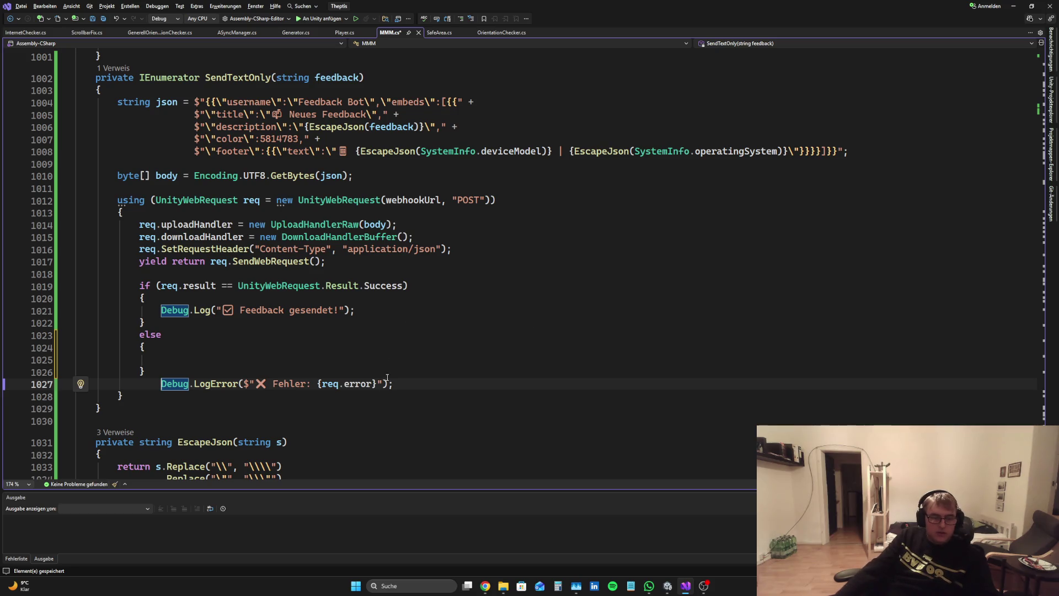
pyautogui.moveTo(393, 383); pyautogui.dragTo(66, 379)
pyautogui.hotkey('ctrl', 'c')
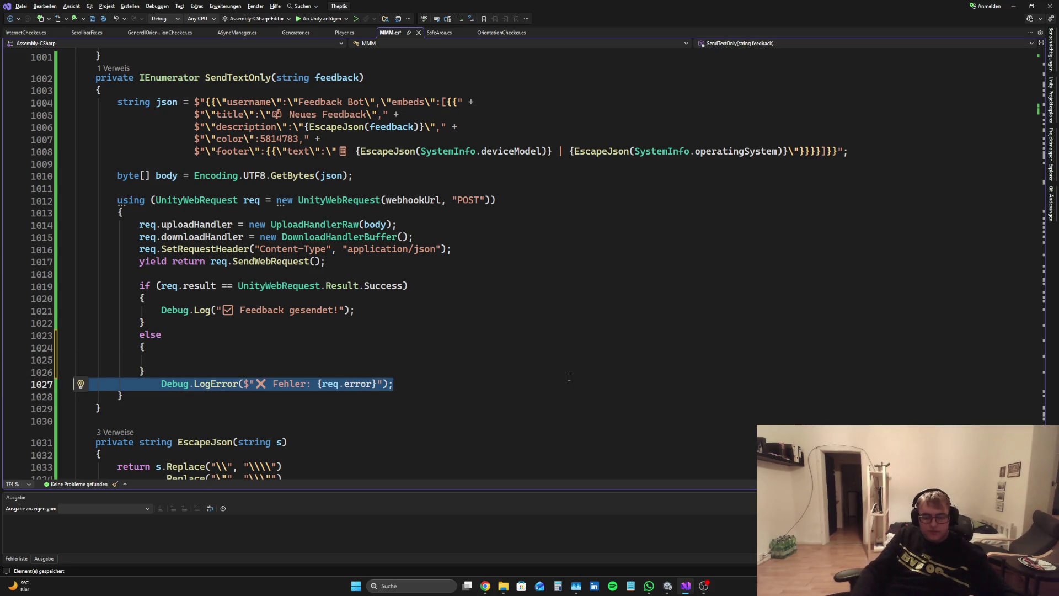
pyautogui.press('Delete')
pyautogui.press('Up')
pyautogui.press('Up')
pyautogui.press('Down')
pyautogui.press('Down')
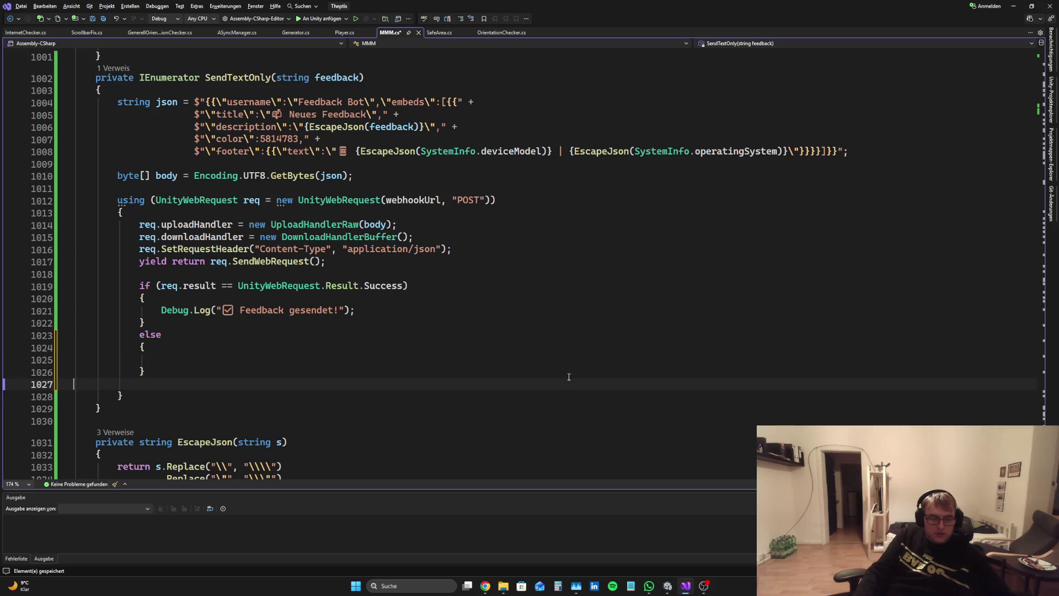
pyautogui.press('BackSpace')
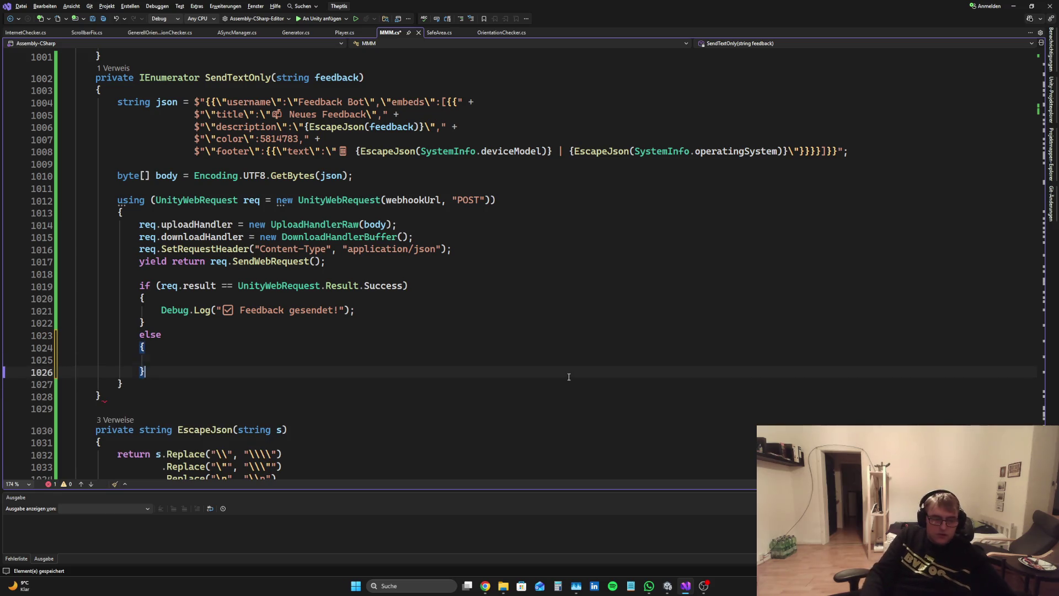
# Paste the Debug.LogError line inside the new else block and save MMM.cs
pyautogui.press('Up')
pyautogui.hotkey('ctrl', 'v')
pyautogui.hotkey('ctrl', 's')
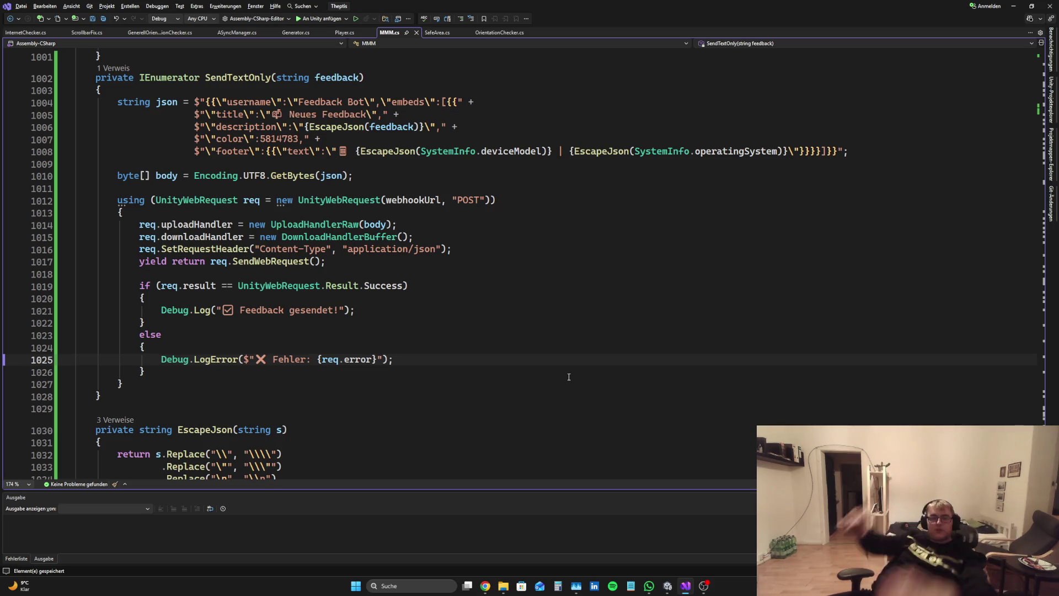
# Delete the blank lines before the using block and after the JSON string, then save MMM.cs
pyautogui.click(116, 189)
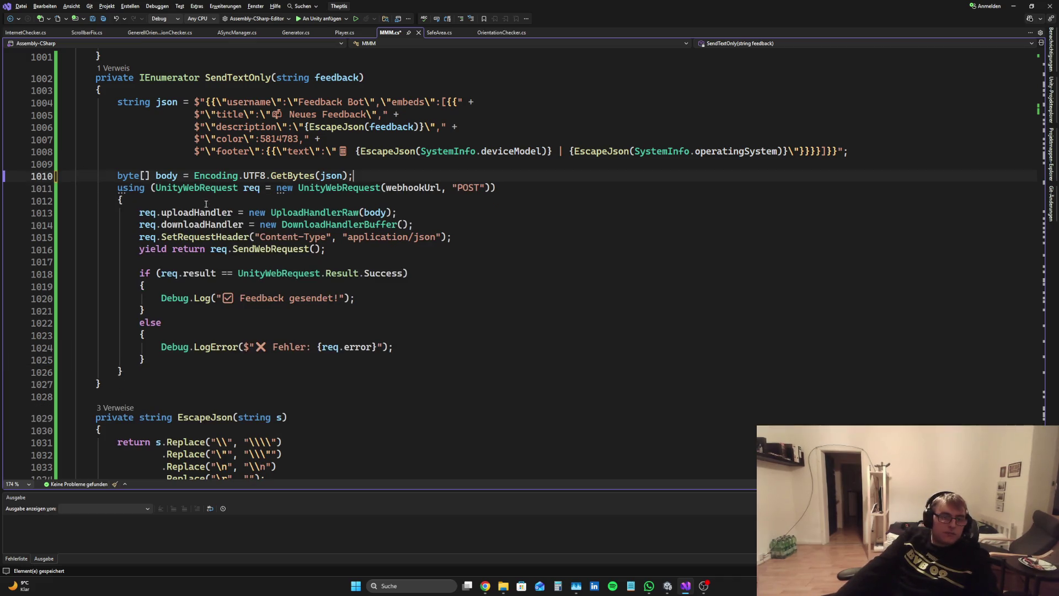
pyautogui.press('BackSpace')
pyautogui.click(165, 163)
pyautogui.press('BackSpace')
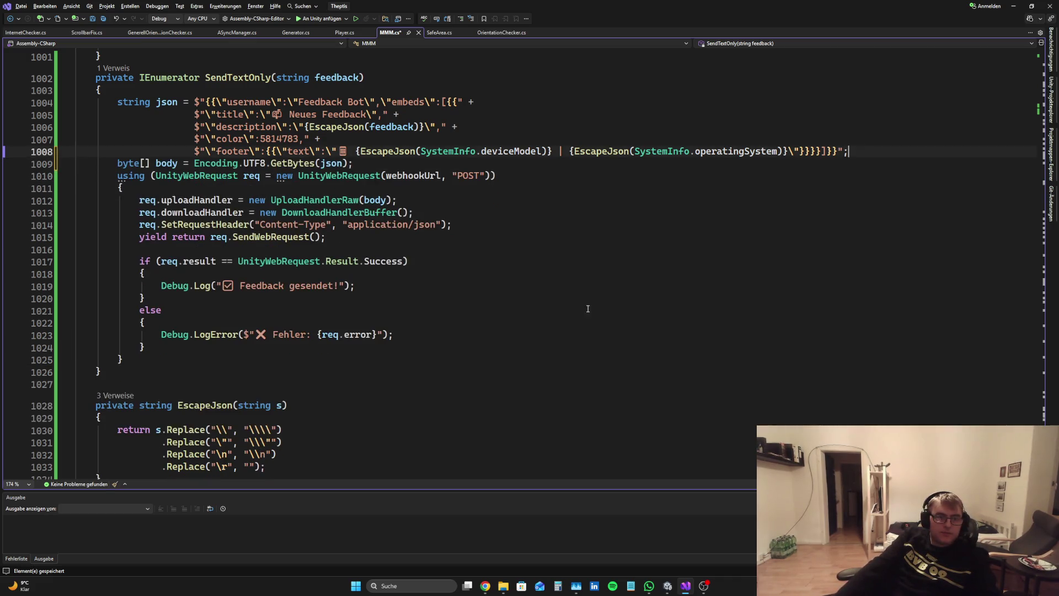
pyautogui.hotkey('ctrl', 's')
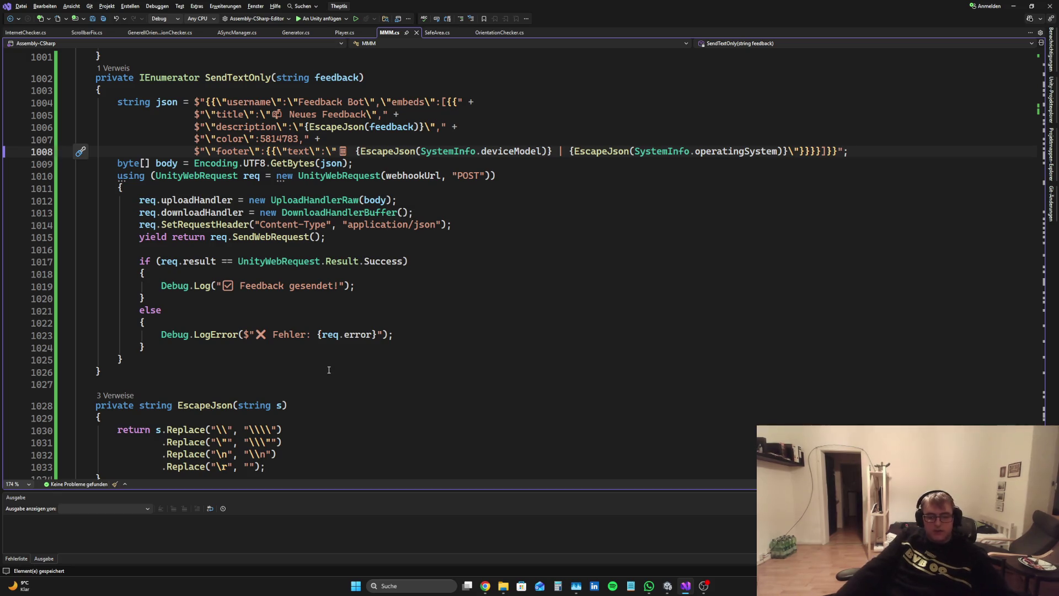